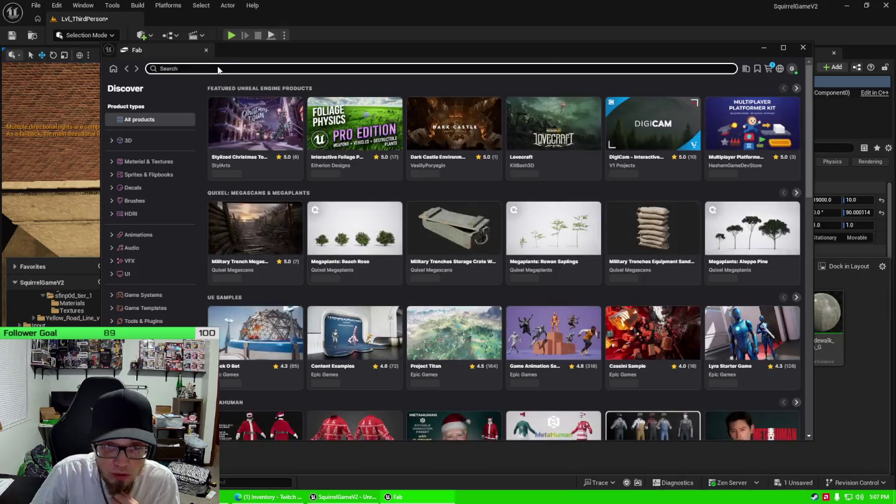
Step: Search Fab for 'sidewalk'
text(side)
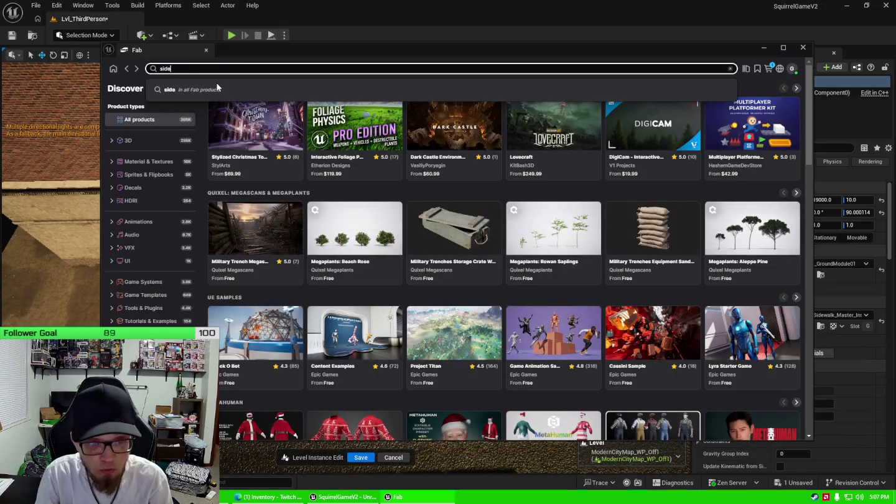
key(Return)
text(walk)
key(Return)
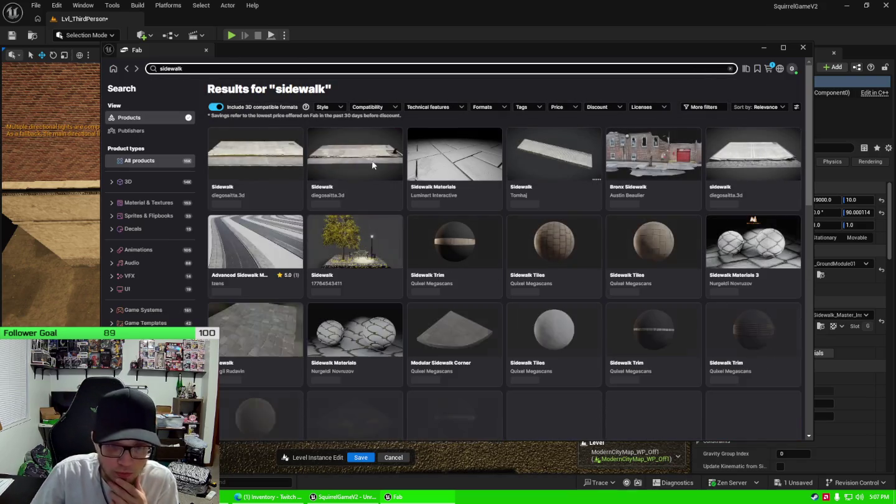
Step: View the $0.99 Sidewalk product page and its preview image, then go back to the results
click(256, 156)
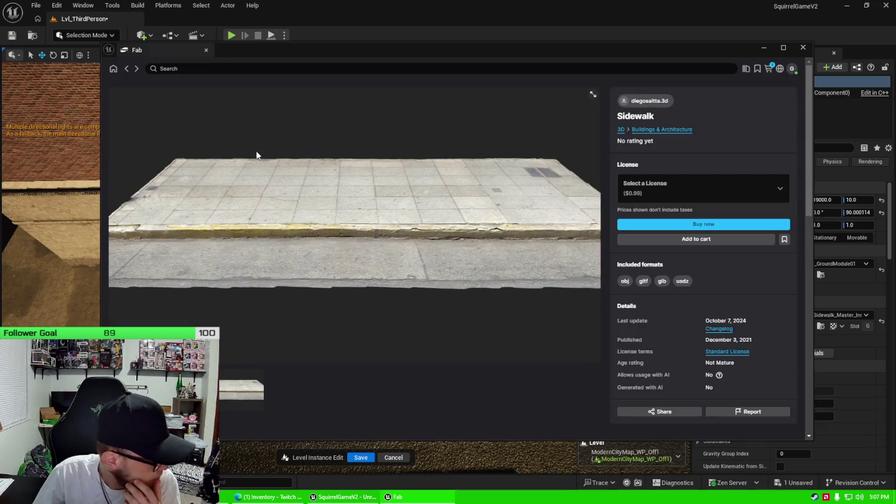
click(238, 389)
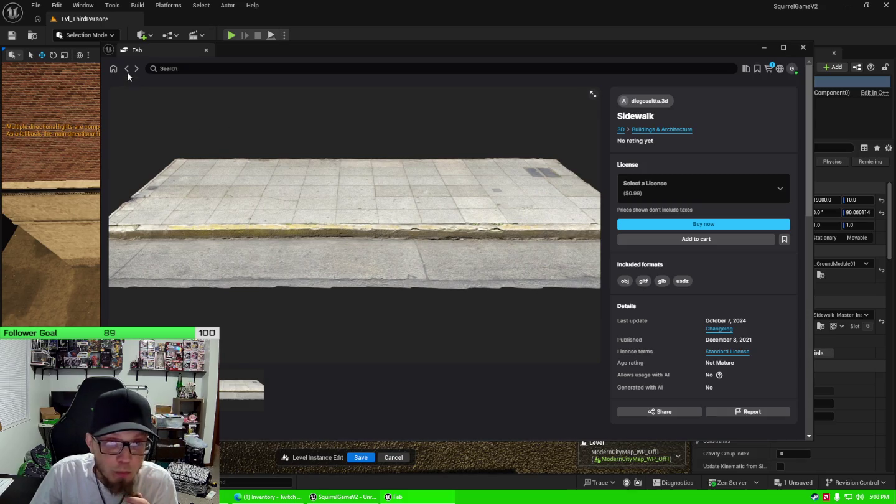
click(127, 69)
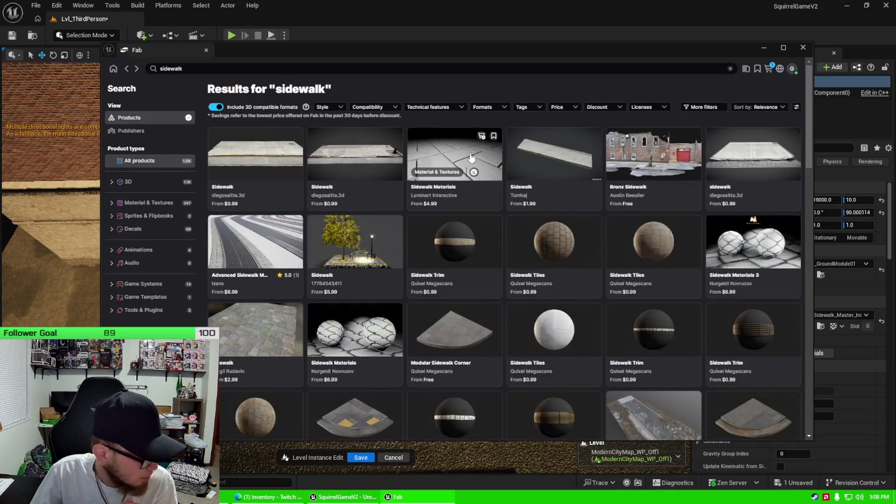
click(256, 327)
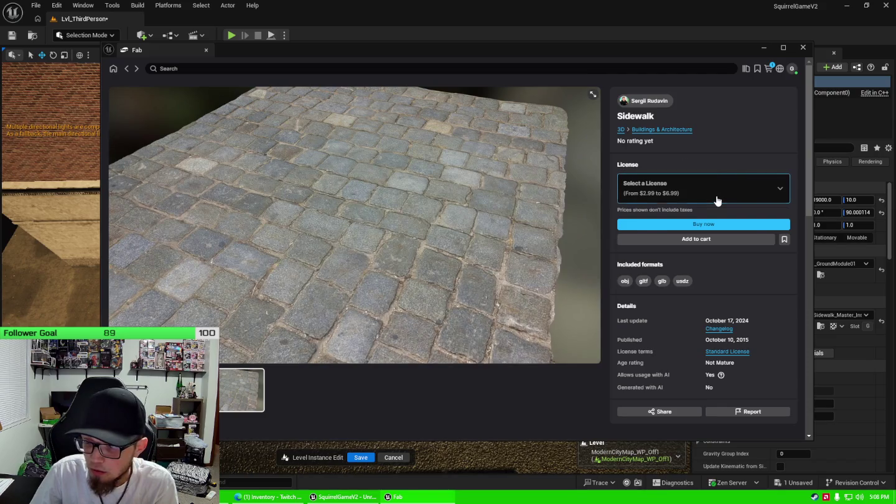
click(717, 199)
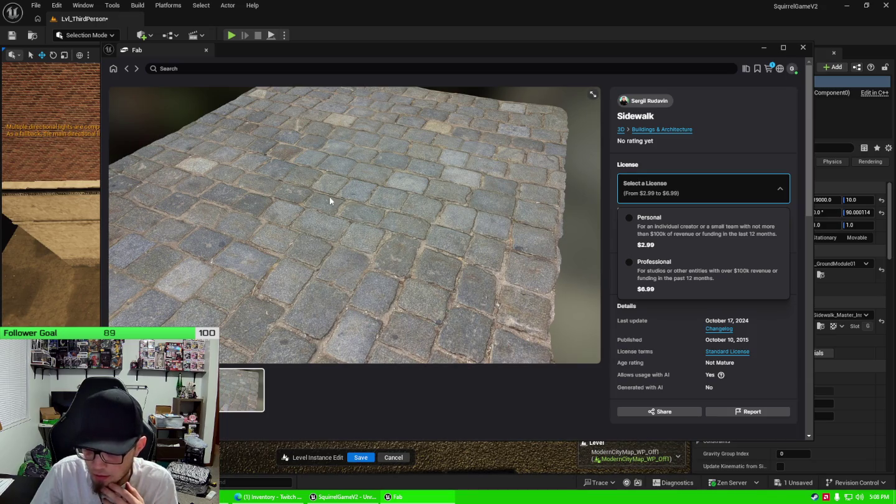
click(127, 71)
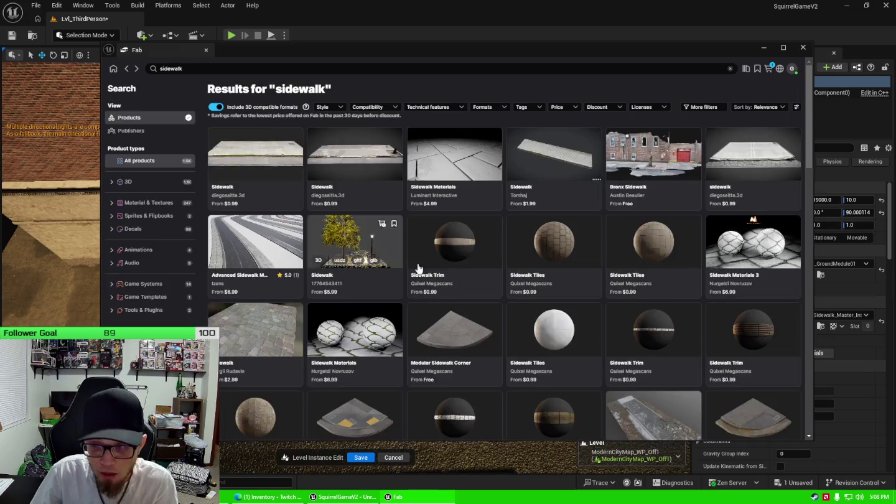
scroll(down, 3)
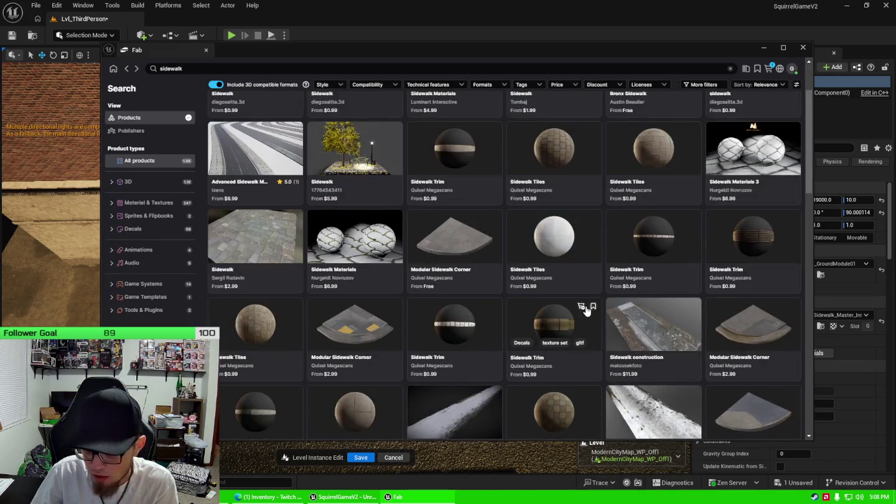
scroll(down, 3)
scroll(down, 3)
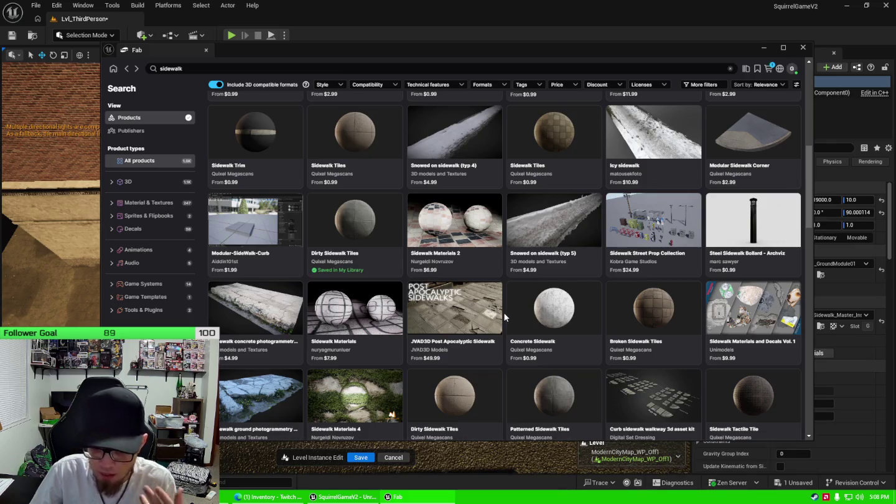
scroll(up, 3)
scroll(up, 3)
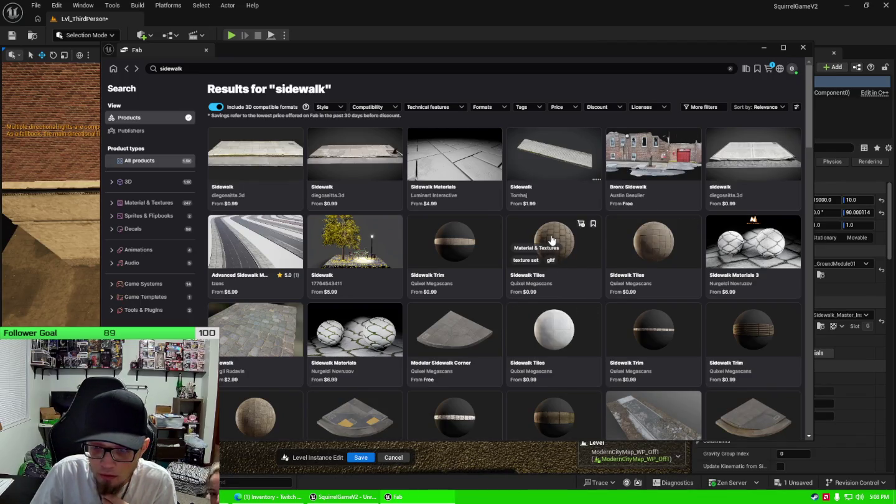
click(366, 247)
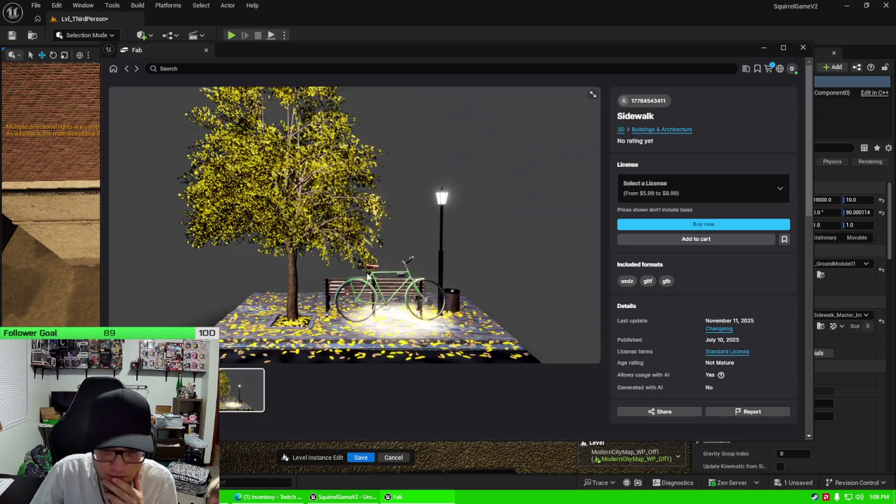
click(128, 69)
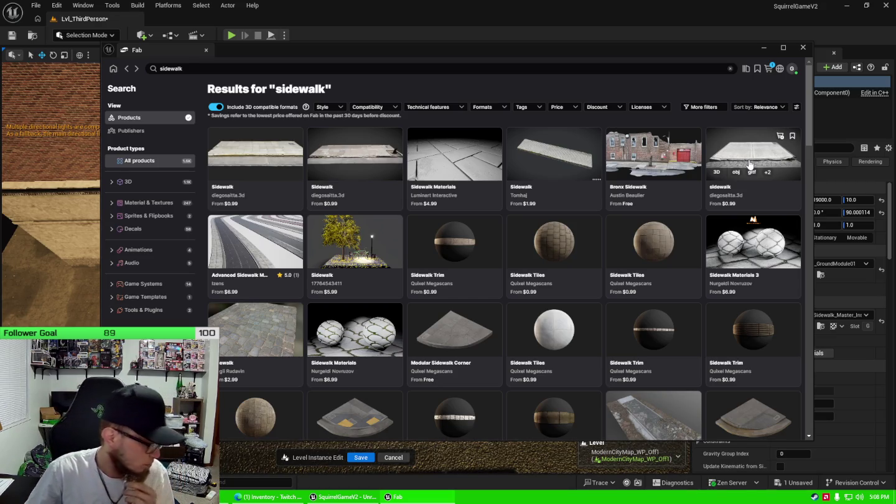
click(458, 321)
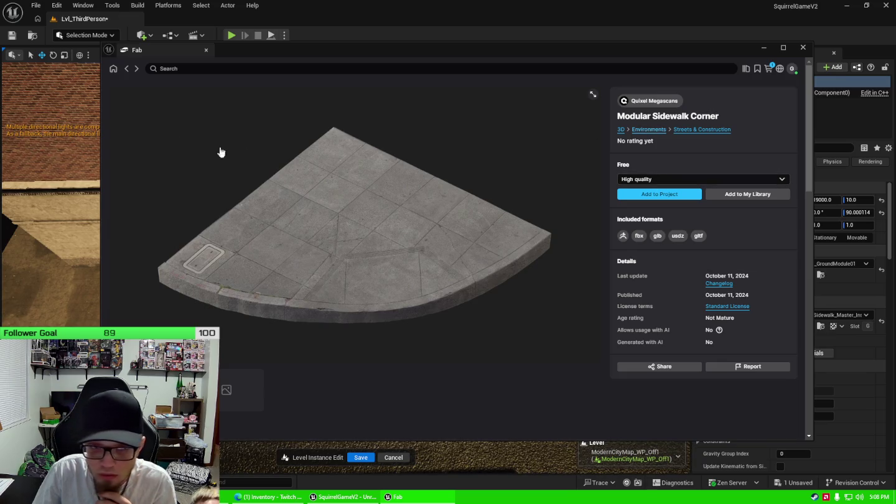
click(129, 71)
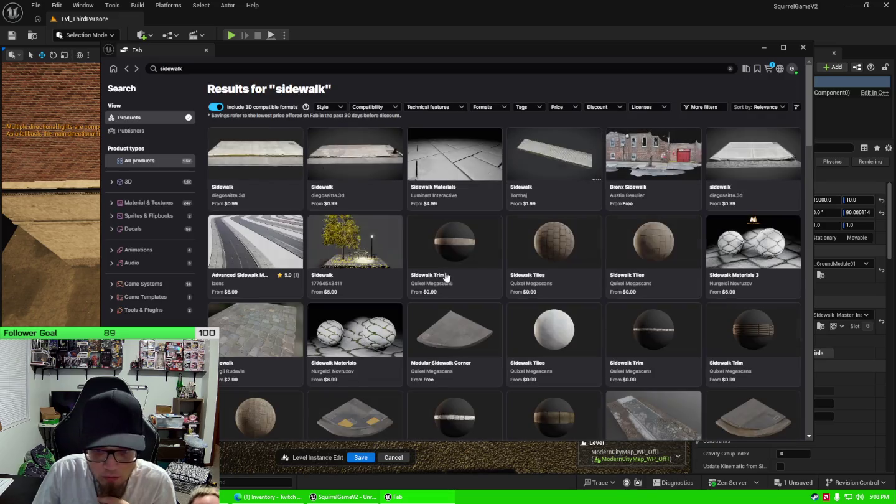
click(471, 319)
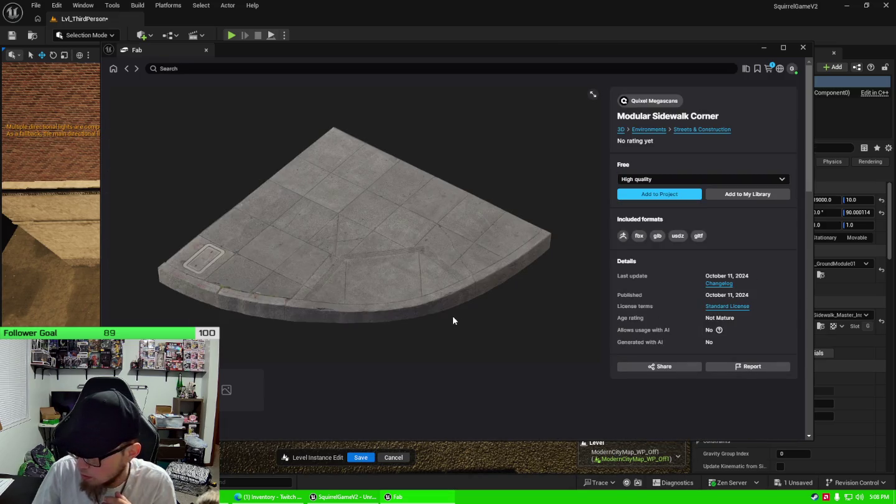
scroll(down, 3)
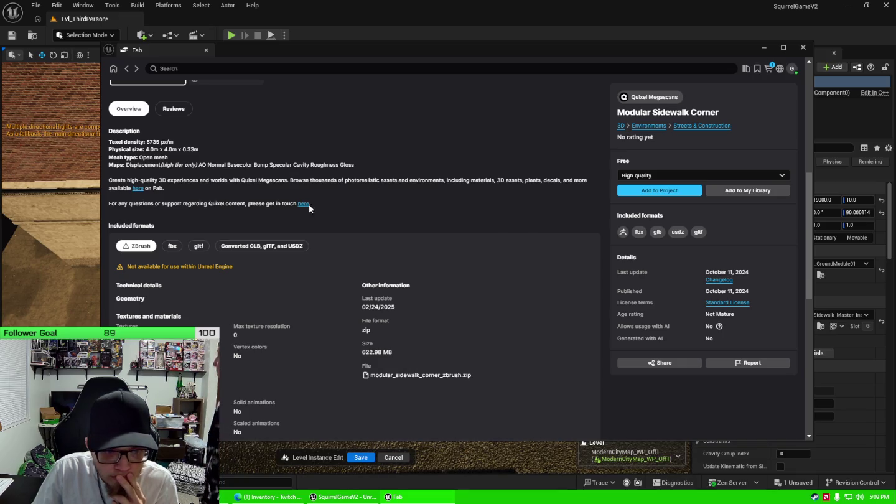
scroll(down, 3)
scroll(up, 3)
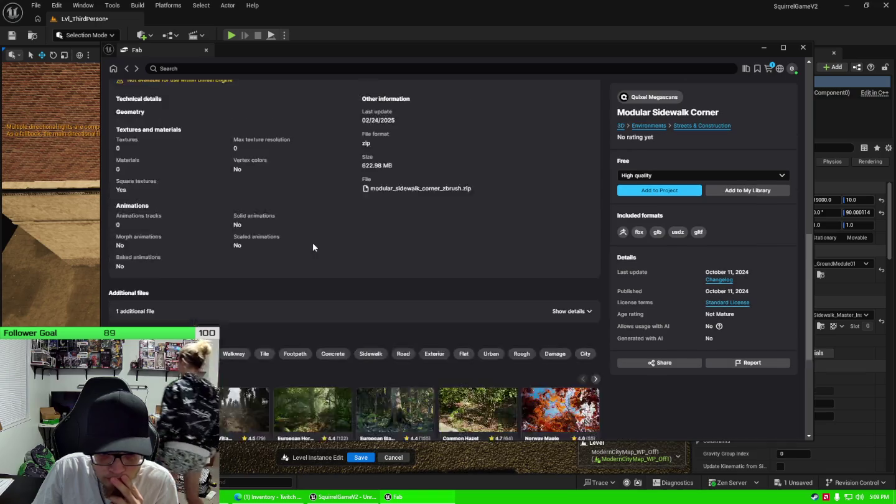
click(126, 68)
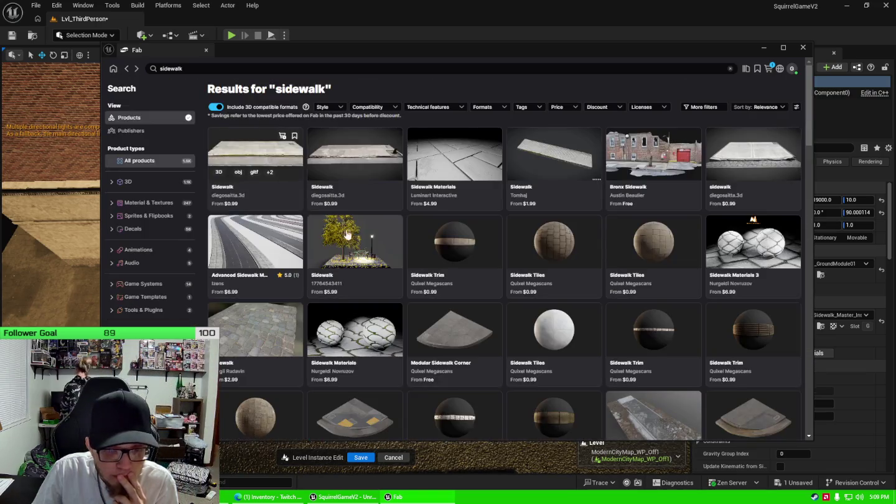
Step: Scroll the results and view the Curb sidewalk walkway 3d asset kit's preview images
scroll(down, 3)
scroll(down, 3)
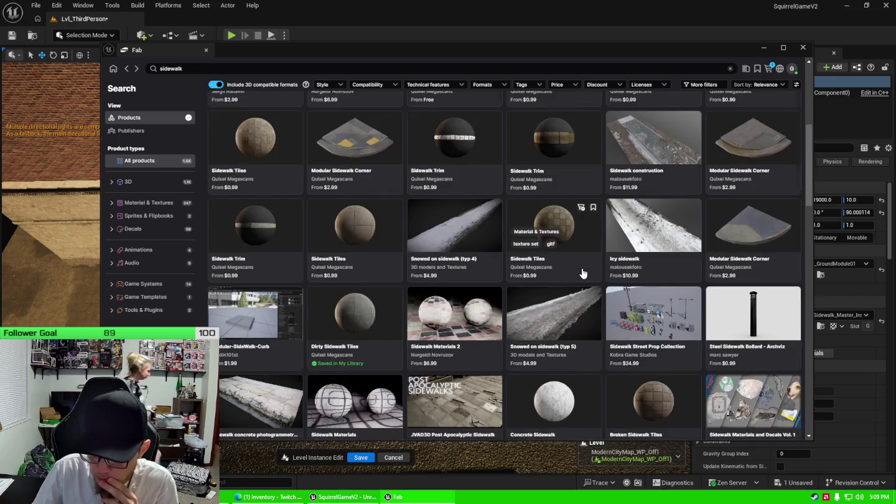
scroll(down, 3)
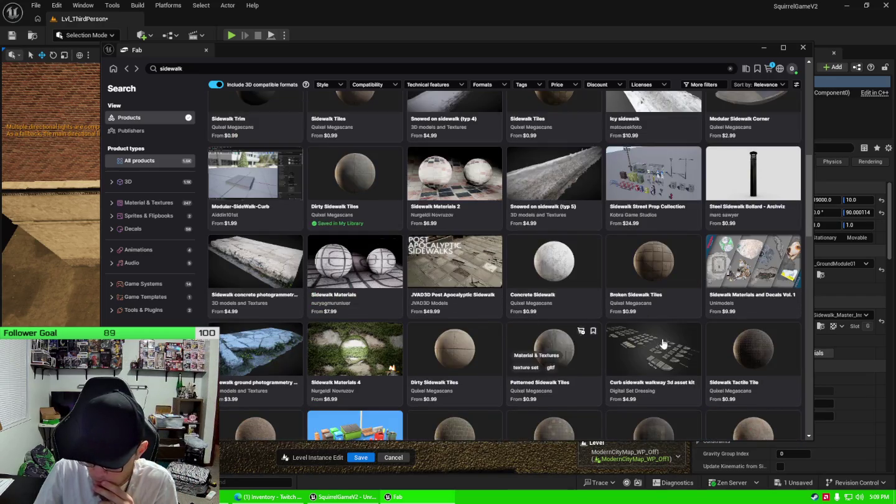
click(645, 341)
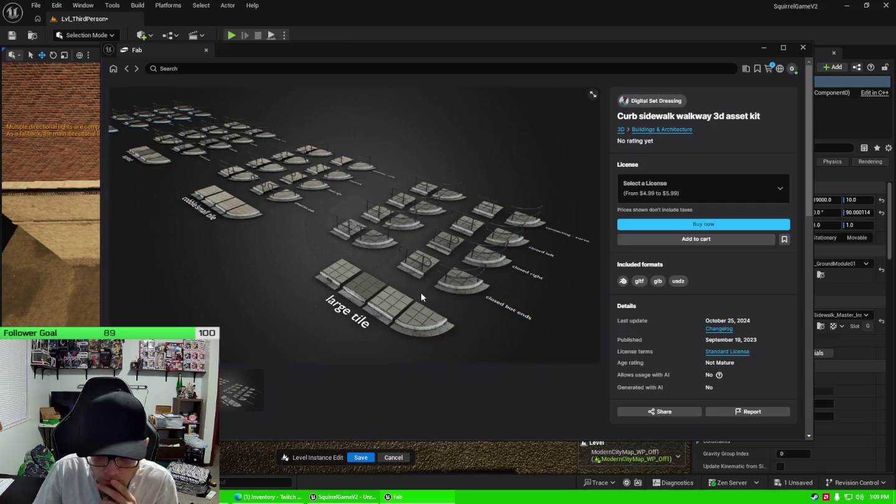
click(243, 390)
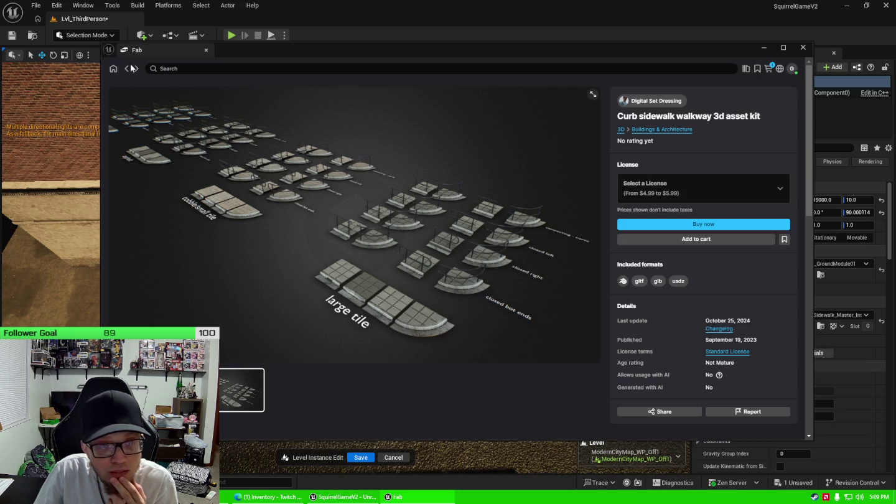
Step: Return to the sidewalk results and launch a new Microsoft Edge window from the Start menu
click(128, 69)
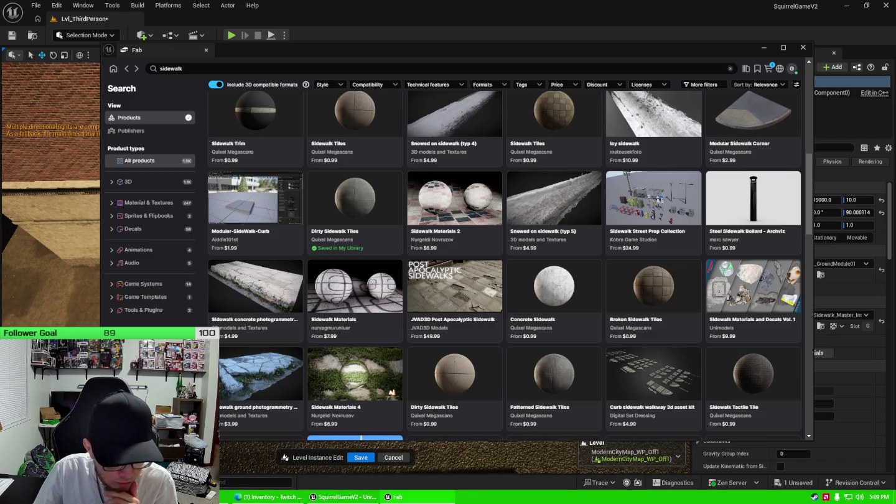
click(11, 497)
click(177, 184)
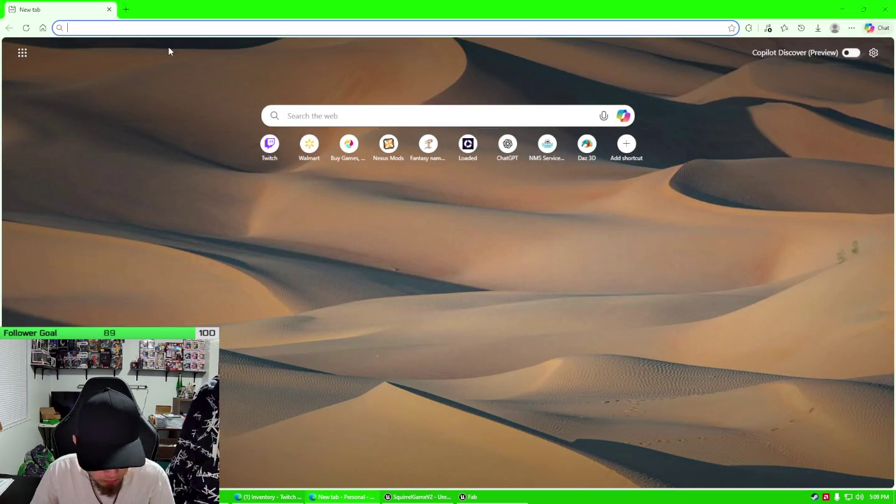
Step: Go to daz3d.com and search the Daz 3D store for sidewalk
text(sda)
key(BackSpace)
key(BackSpace)
key(BackSpace)
text(daz3d.com)
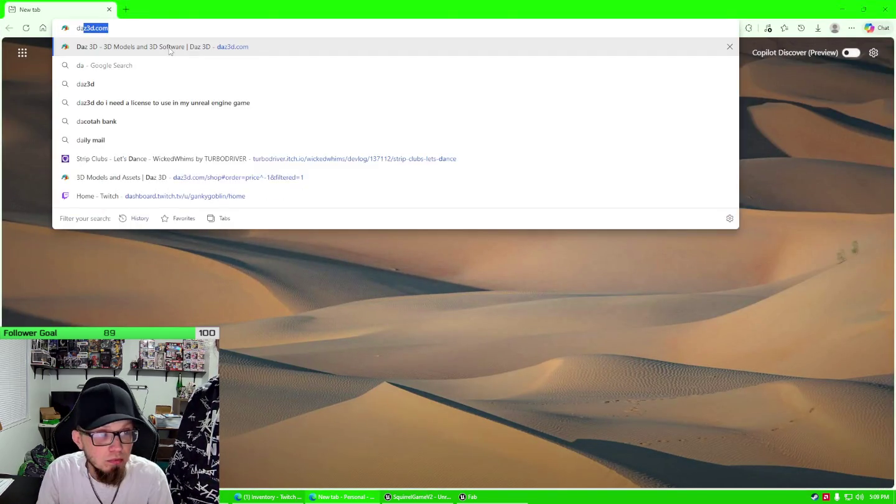
key(Return)
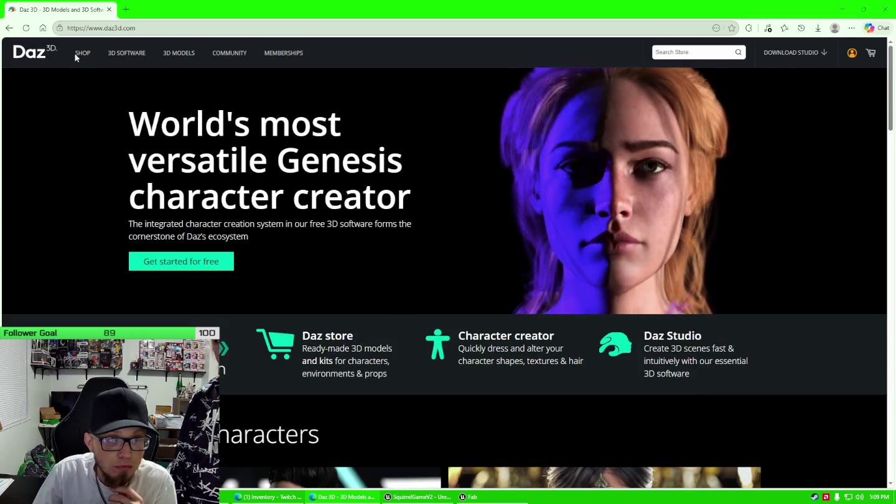
click(81, 55)
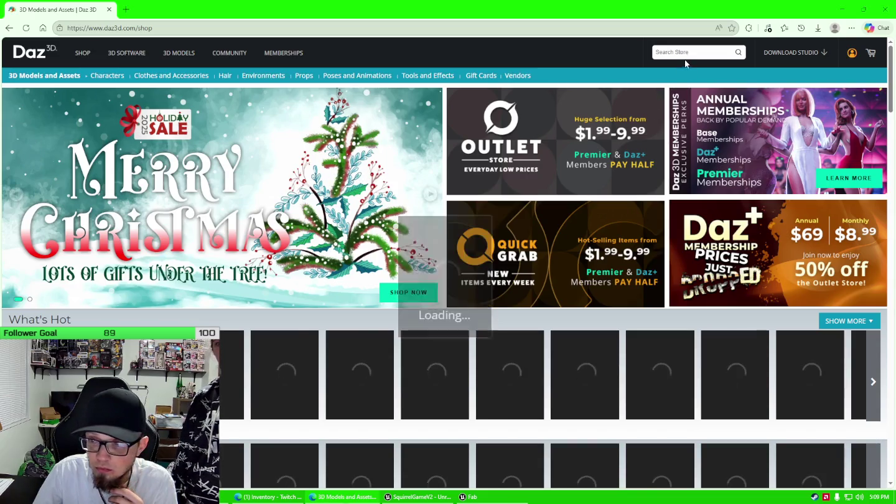
text(sidewalk)
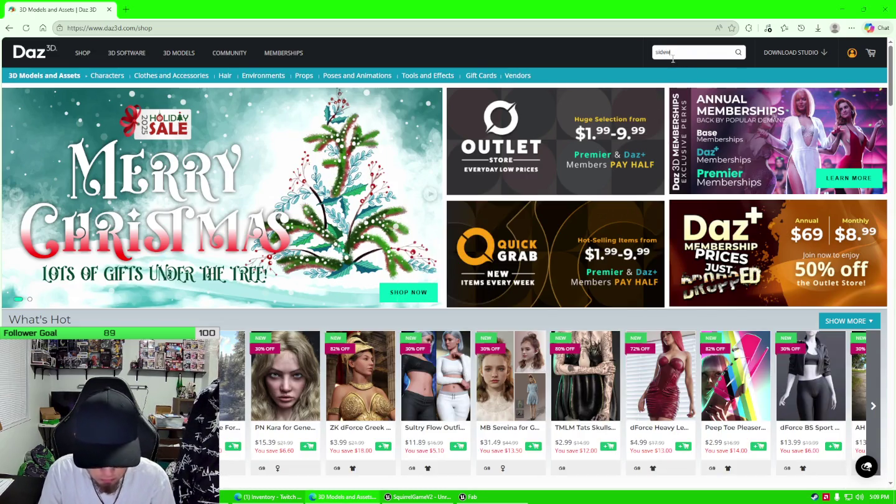
key(Return)
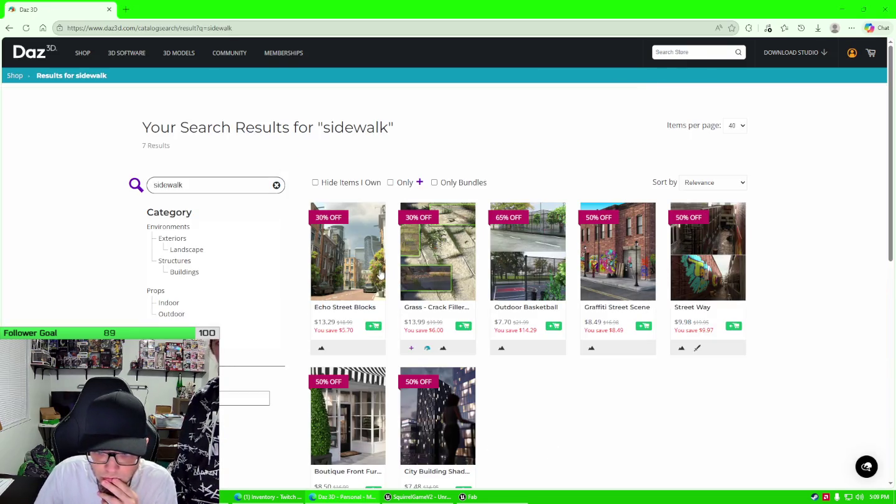
Step: Browse the Echo Street Blocks page and its enlarged facade preview, then return to results
scroll(down, 3)
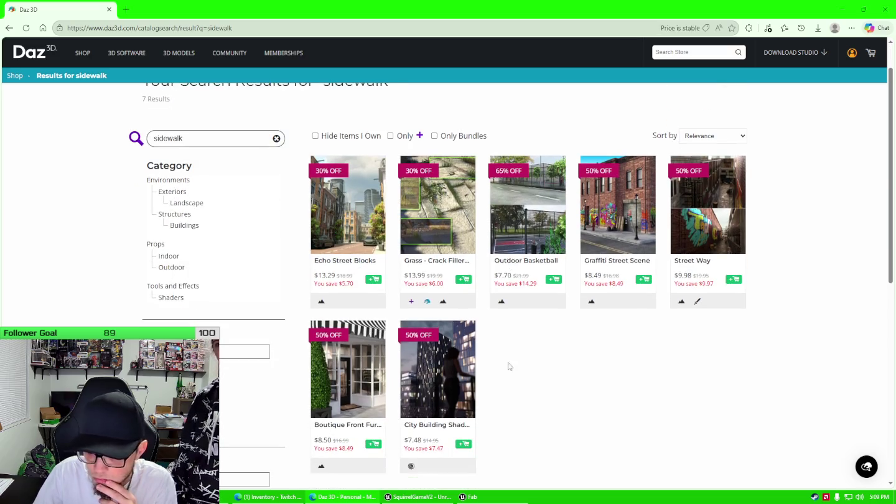
click(369, 246)
scroll(down, 3)
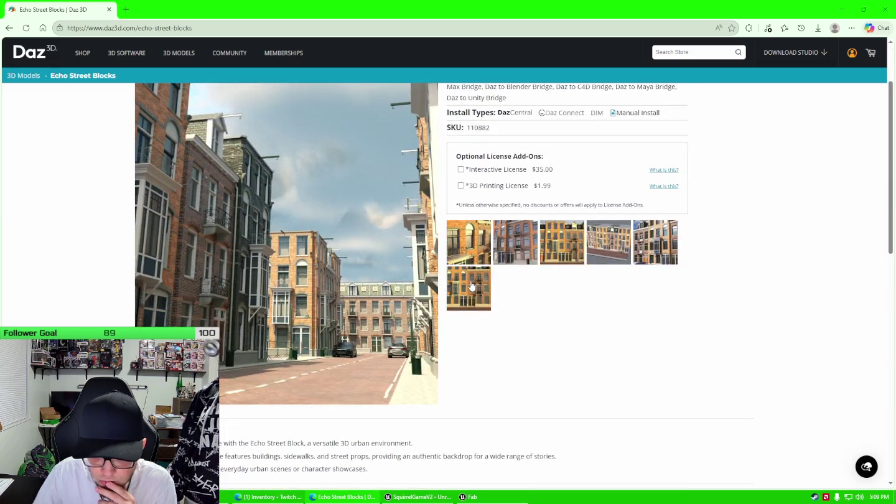
click(472, 286)
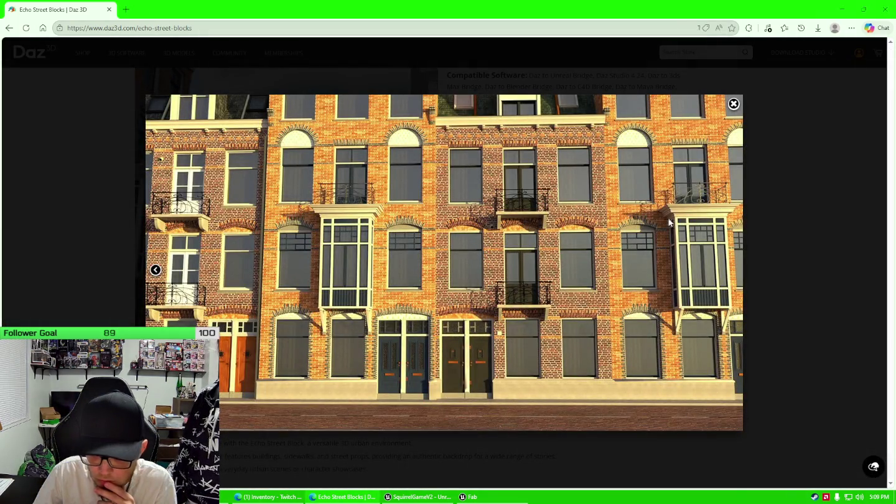
click(734, 104)
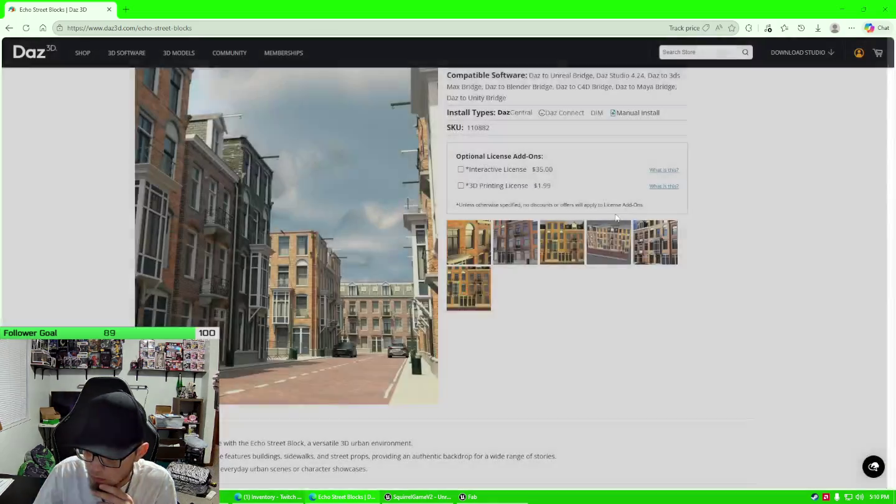
scroll(down, 3)
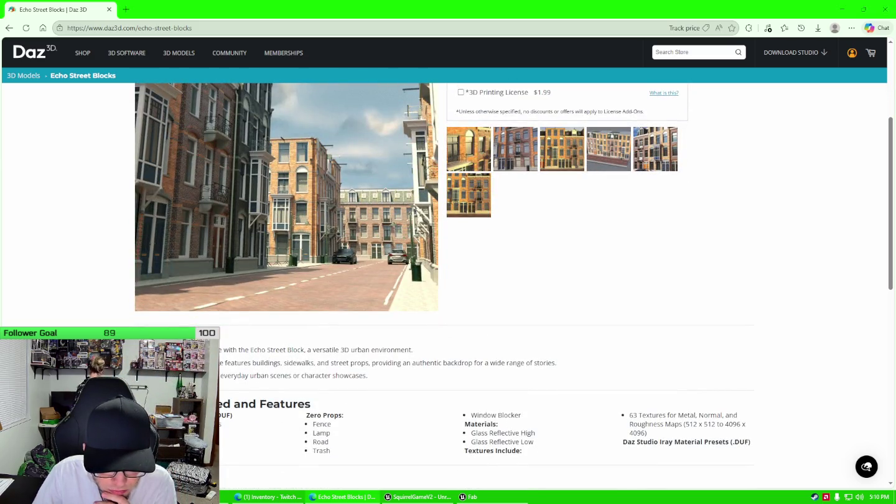
scroll(down, 3)
scroll(down, 3)
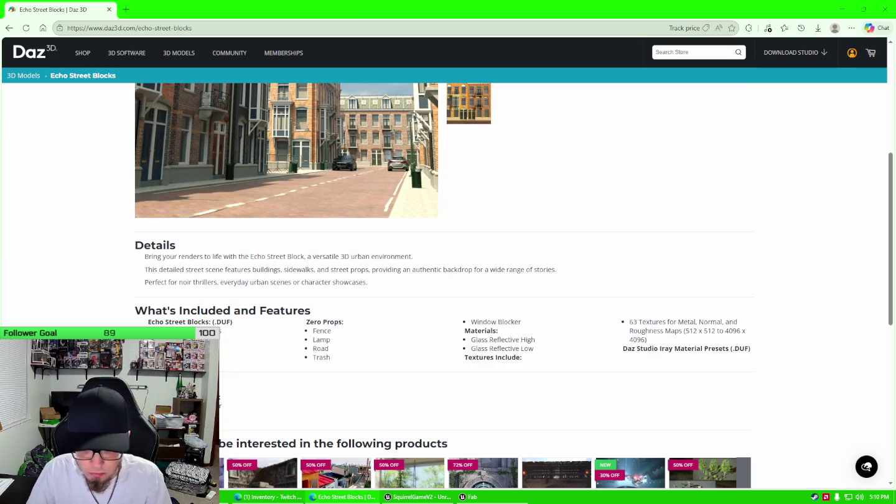
scroll(down, 3)
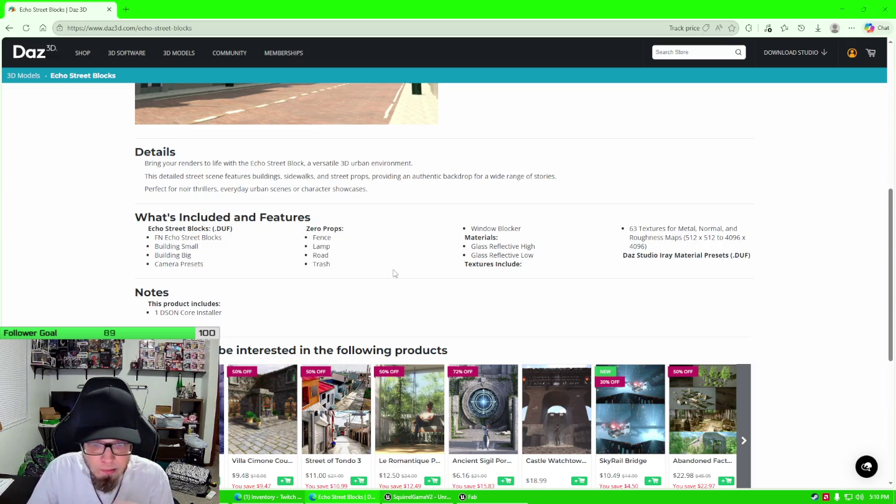
scroll(up, 3)
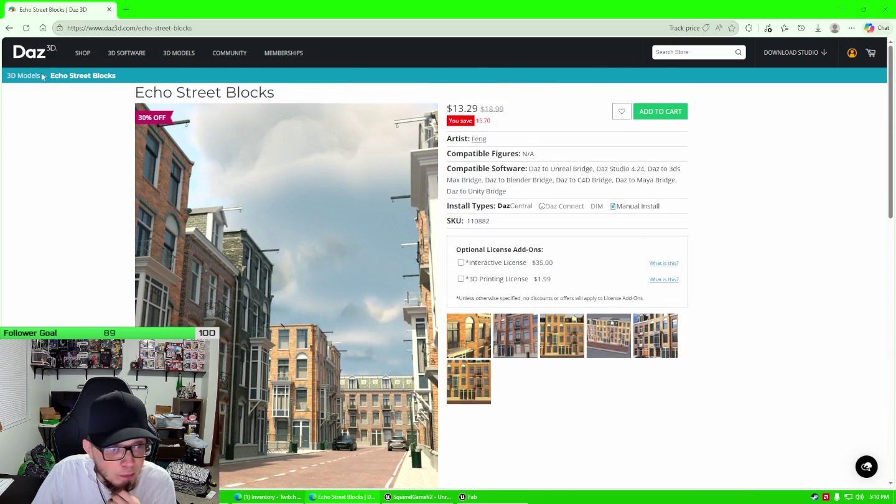
click(10, 28)
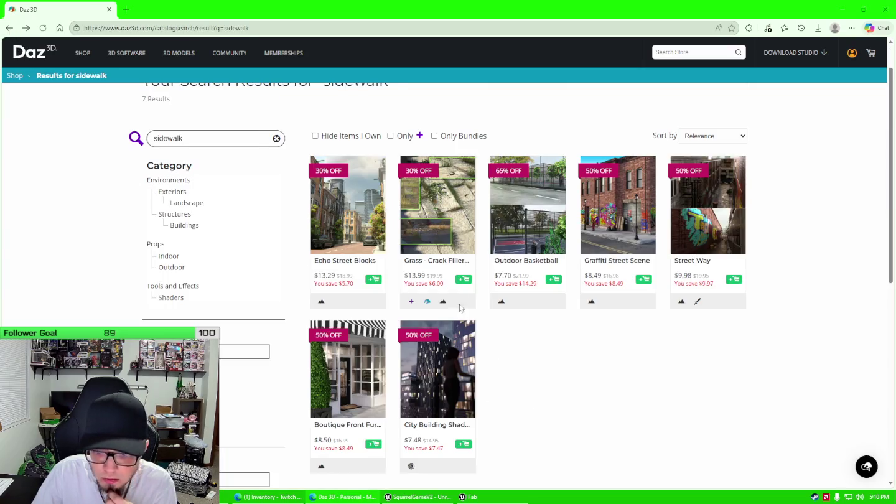
Step: Browse the Grass - Crack Fillers and Clumps page images, return to results, and switch back to Unreal
click(450, 234)
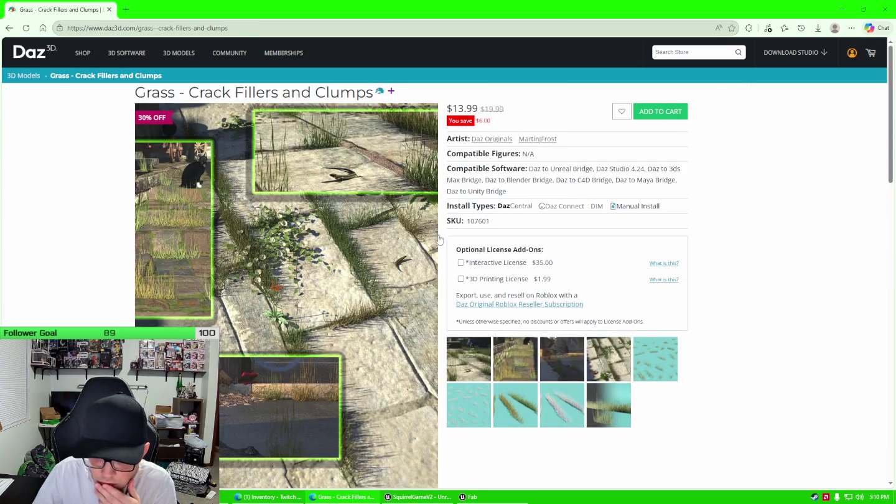
scroll(down, 3)
scroll(up, 3)
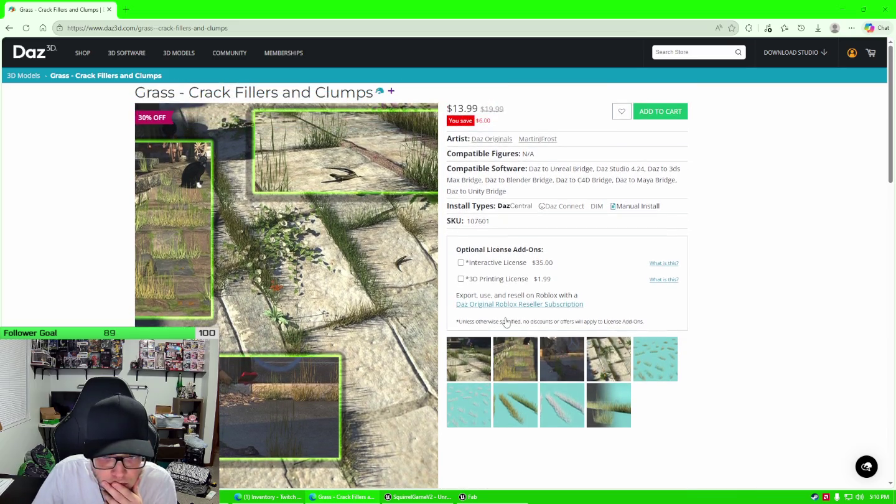
scroll(down, 3)
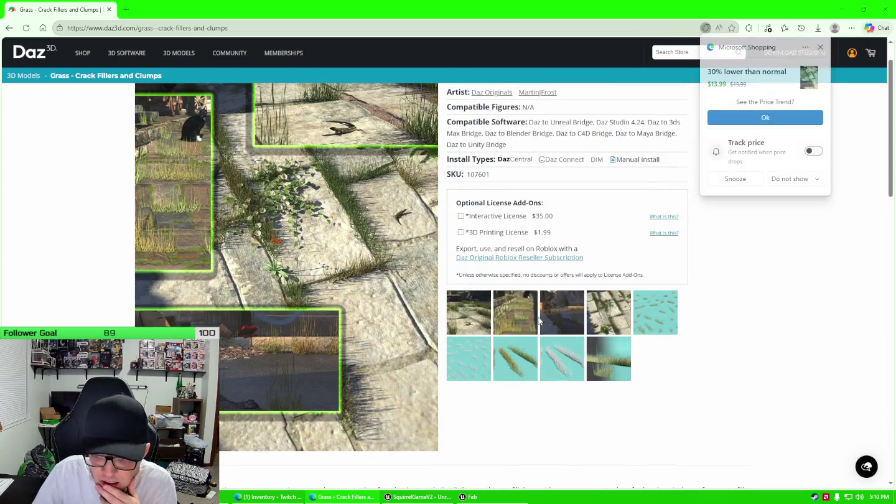
click(612, 321)
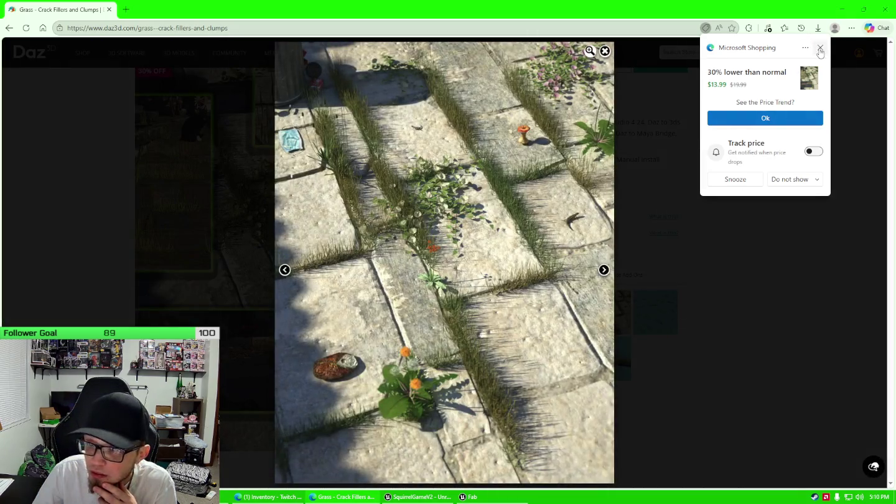
click(821, 48)
click(606, 53)
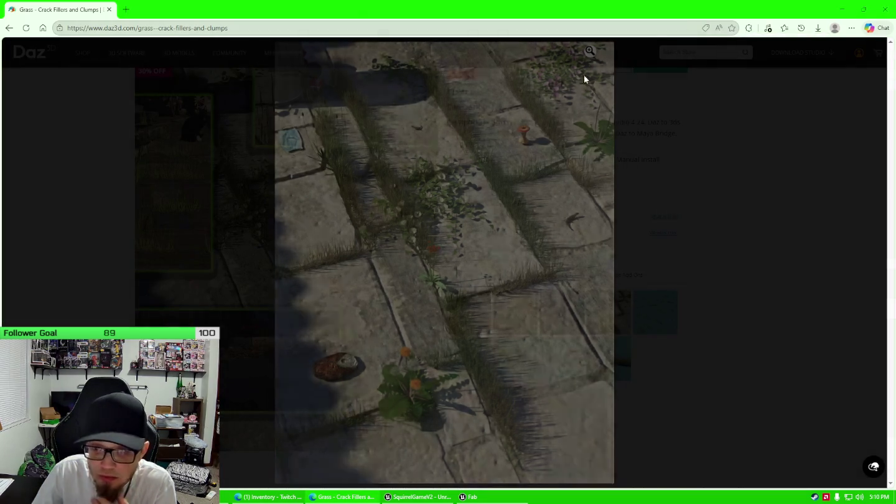
scroll(up, 3)
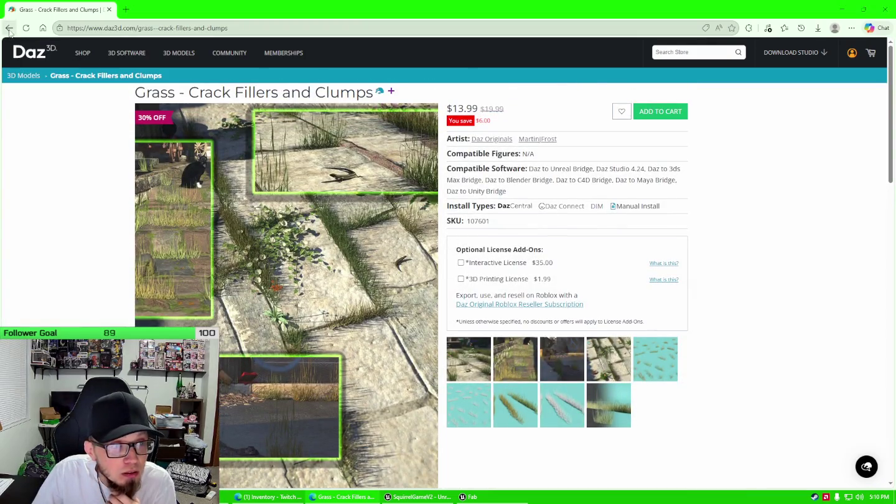
click(10, 27)
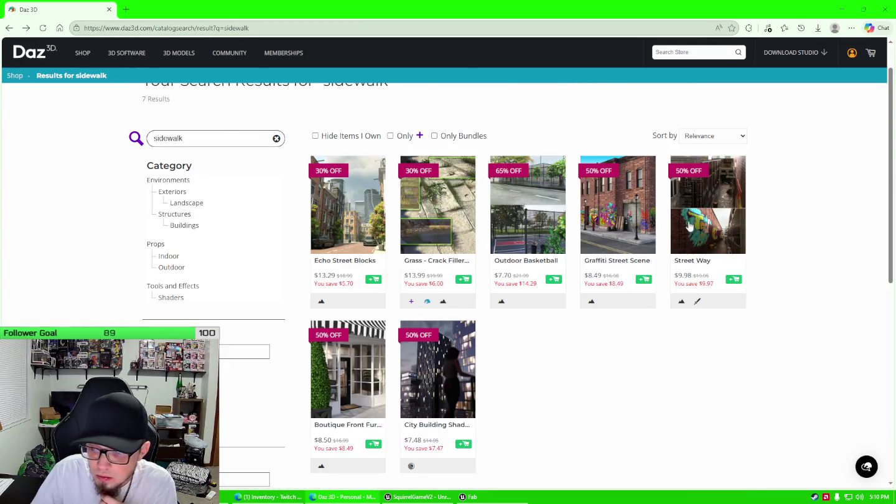
scroll(down, 3)
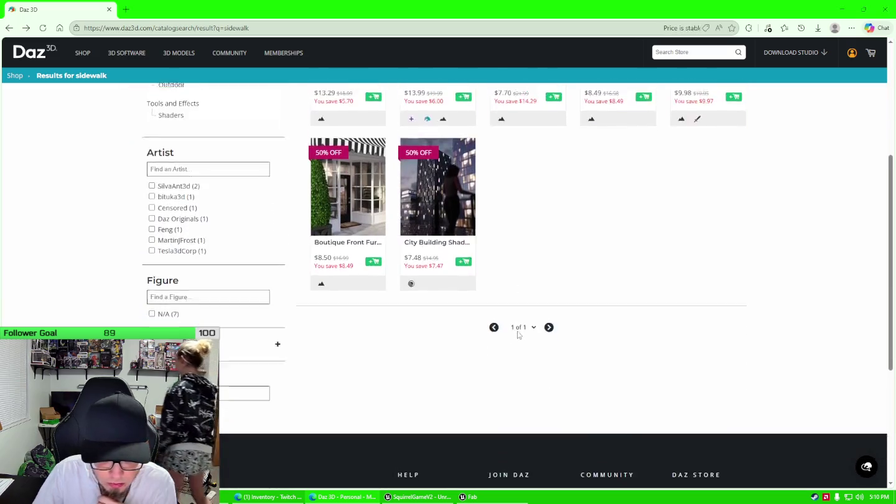
scroll(up, 3)
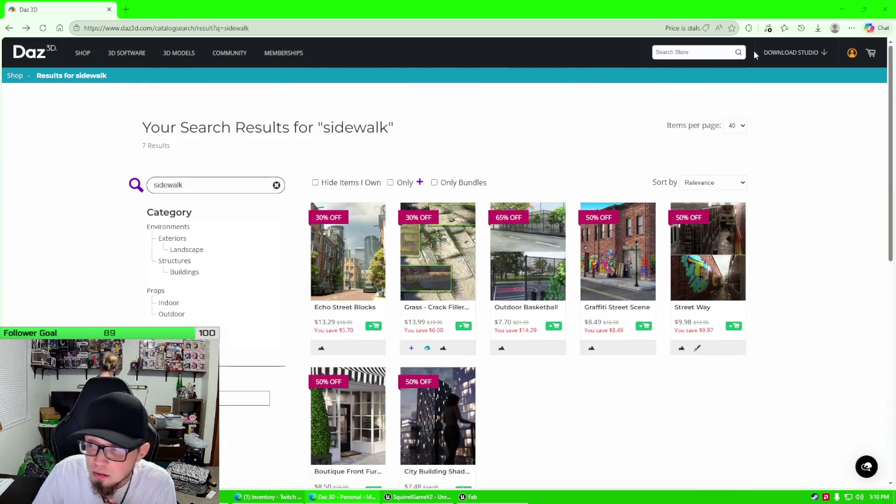
key(alt+Tab)
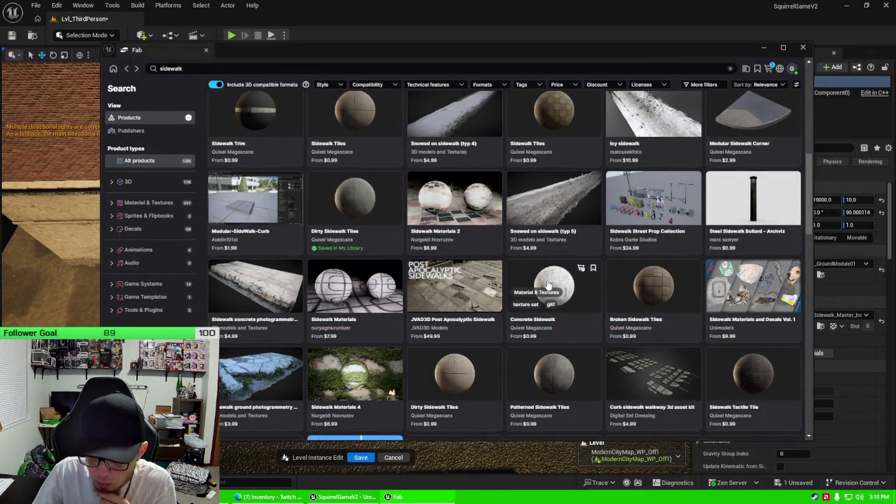
Step: Scroll up through the Fab sidewalk results
scroll(up, 3)
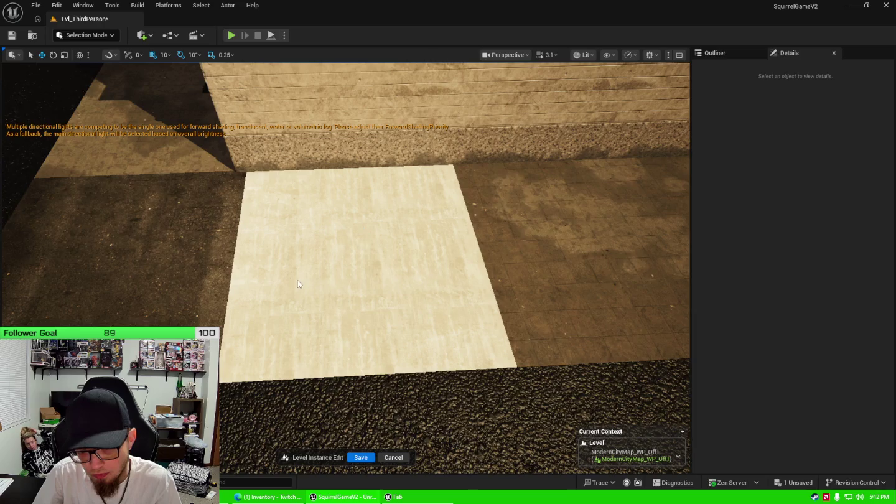
Step: Drag MI_FreewayConcrete_Side from the Content Drawer onto the central floor tile
key(ctrl+space)
drag(267, 317, 347, 266)
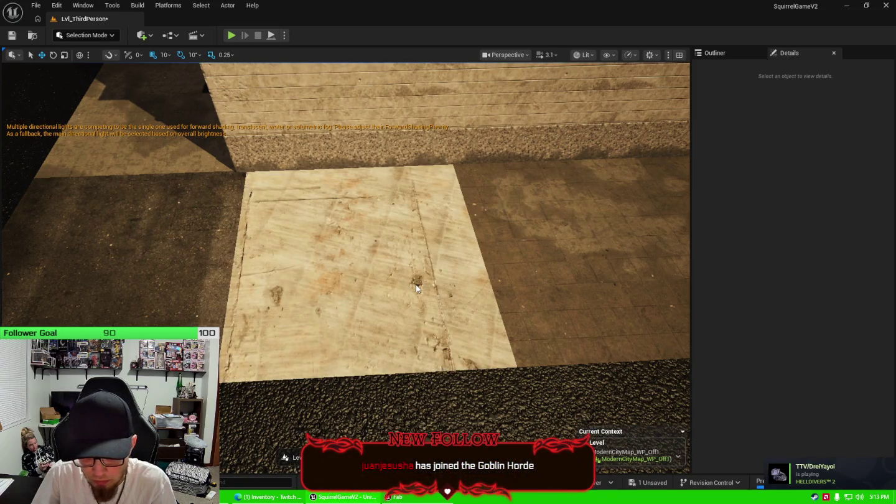
key(ctrl+space)
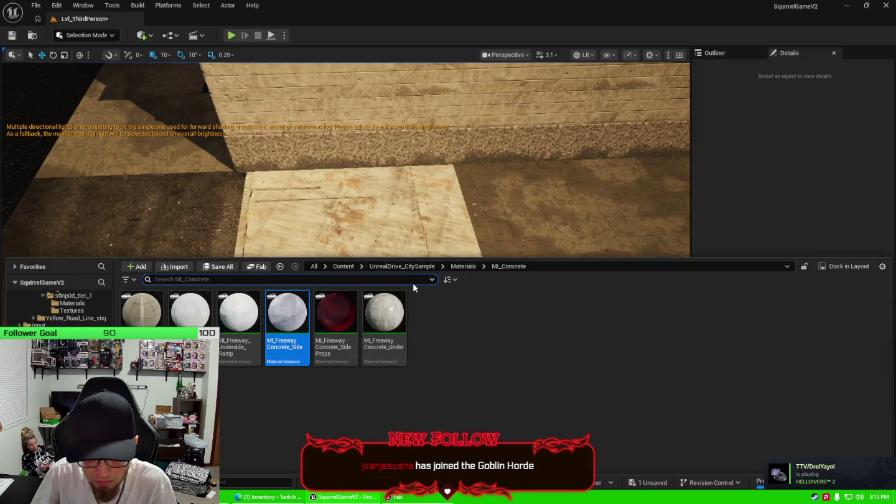
key(ctrl+space)
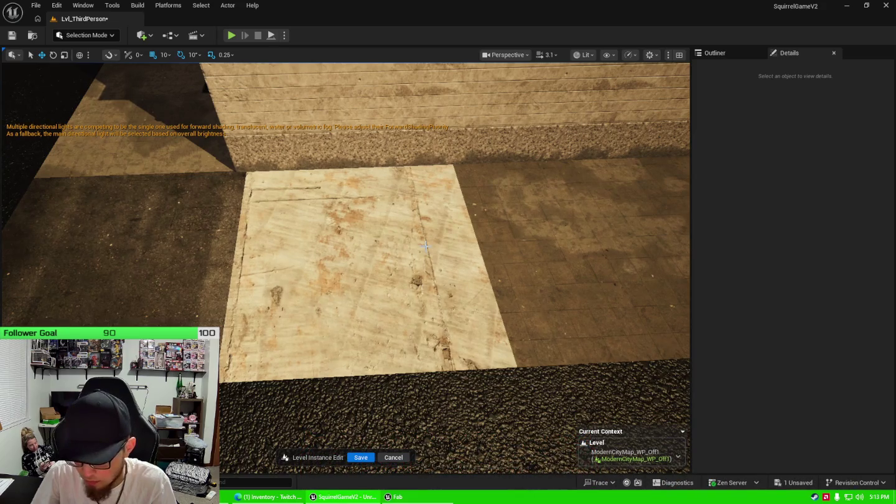
key(ctrl+space)
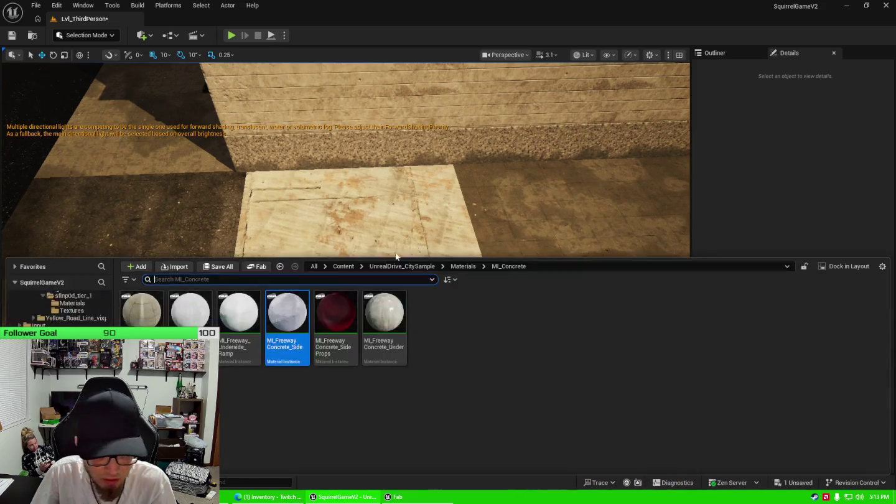
Step: Browse the CitySample MI_Sidewalks, MaterialFunction, PhysMaterial, Blueprint and texture folders
click(74, 348)
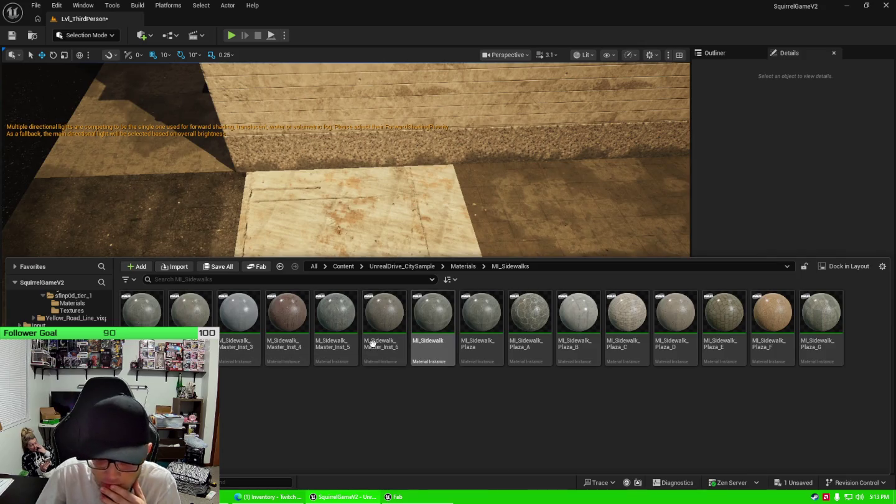
click(74, 367)
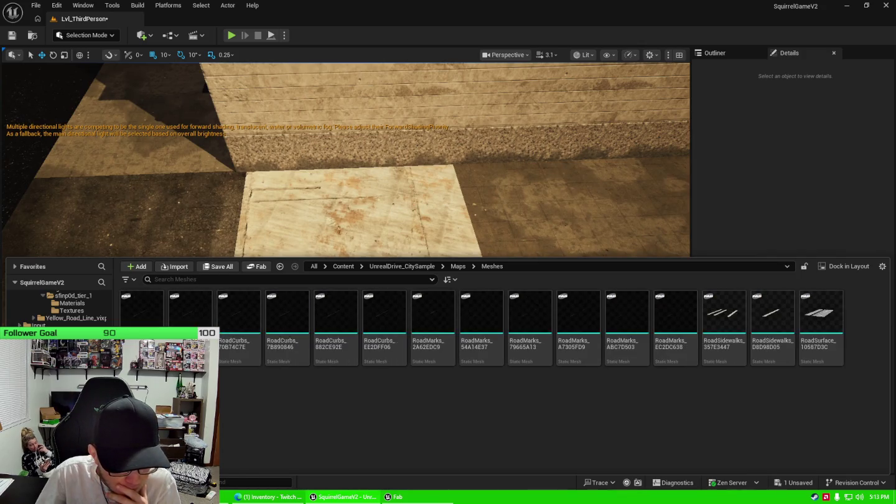
click(75, 402)
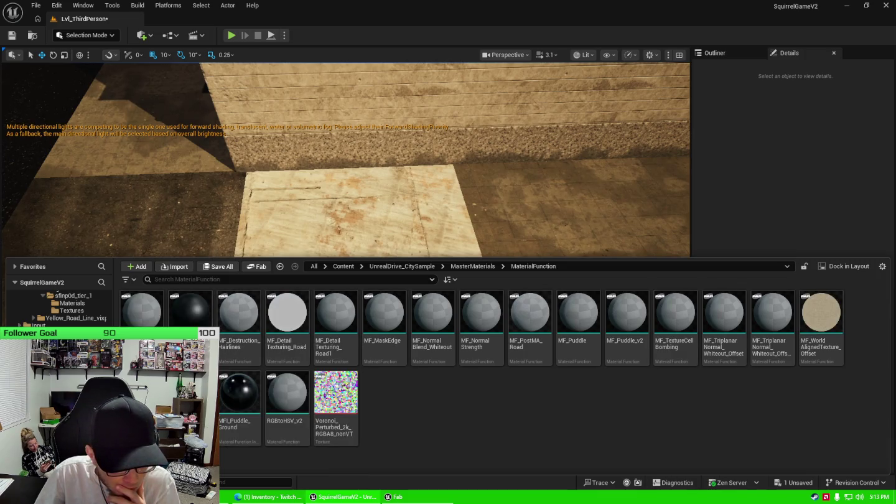
click(205, 406)
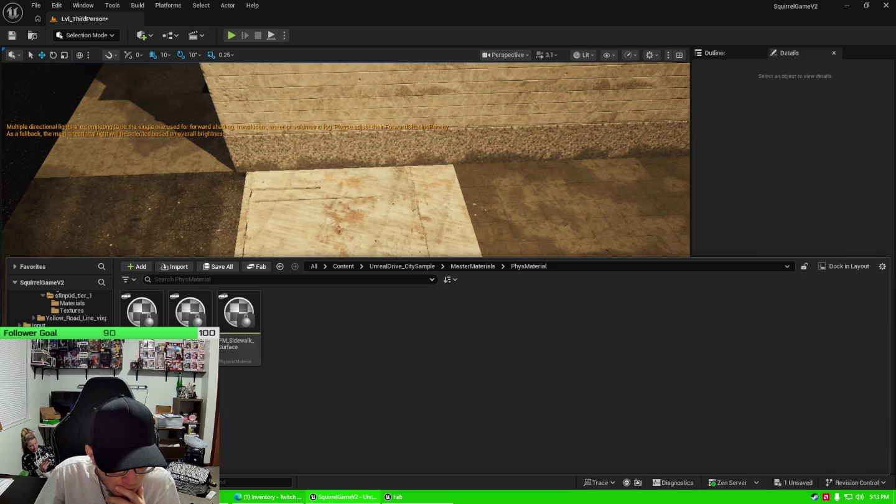
click(187, 361)
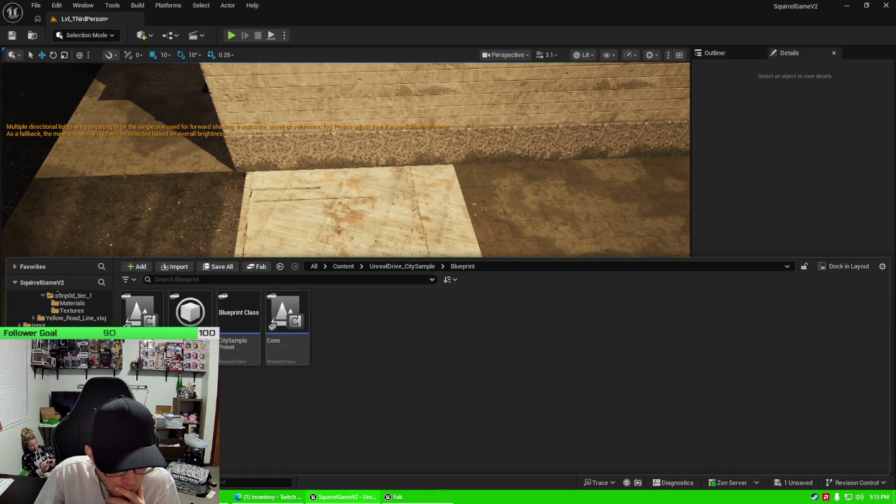
scroll(up, 3)
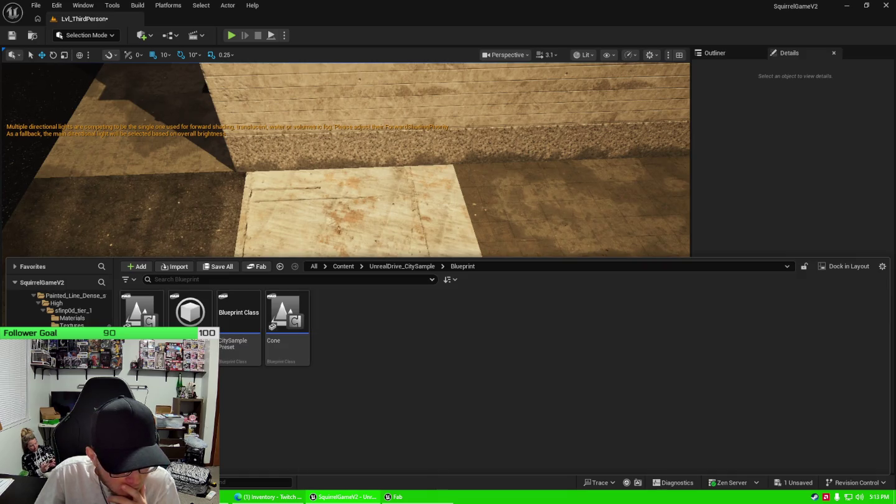
scroll(down, 3)
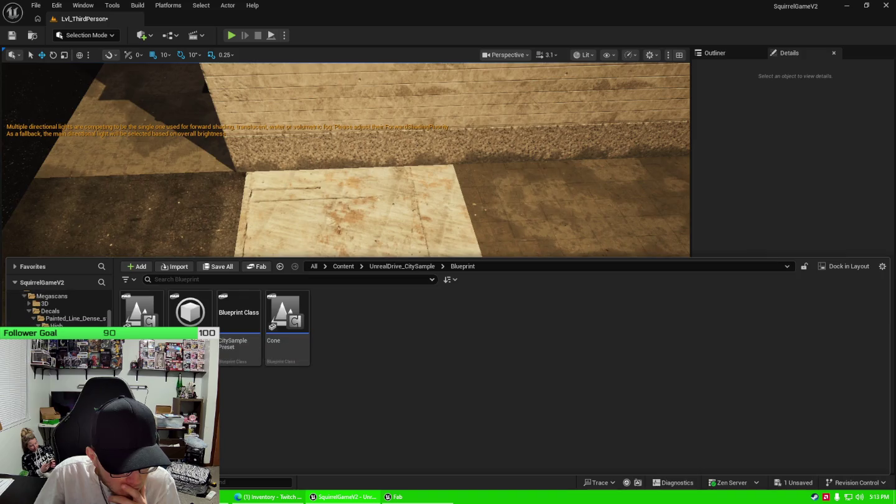
click(69, 341)
click(68, 355)
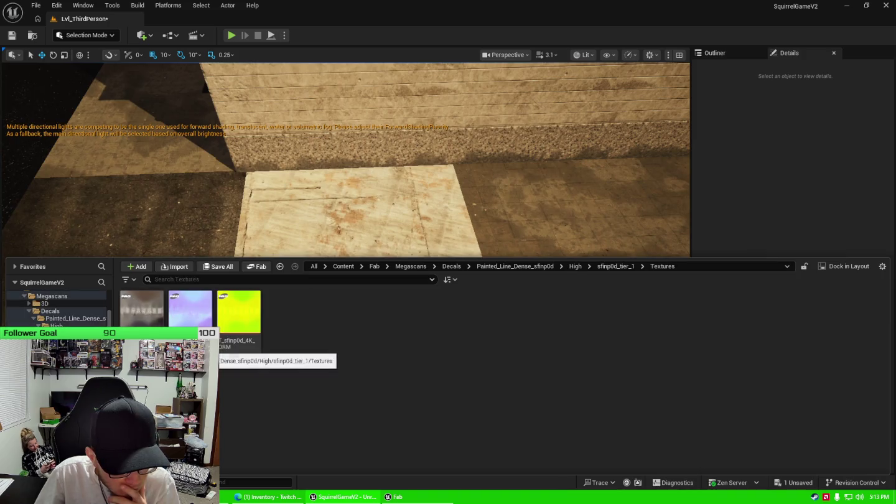
Step: Explore the Megascans Street_Curbs_sepxW High folders: Materials, StaticMeshes and Textures
click(28, 304)
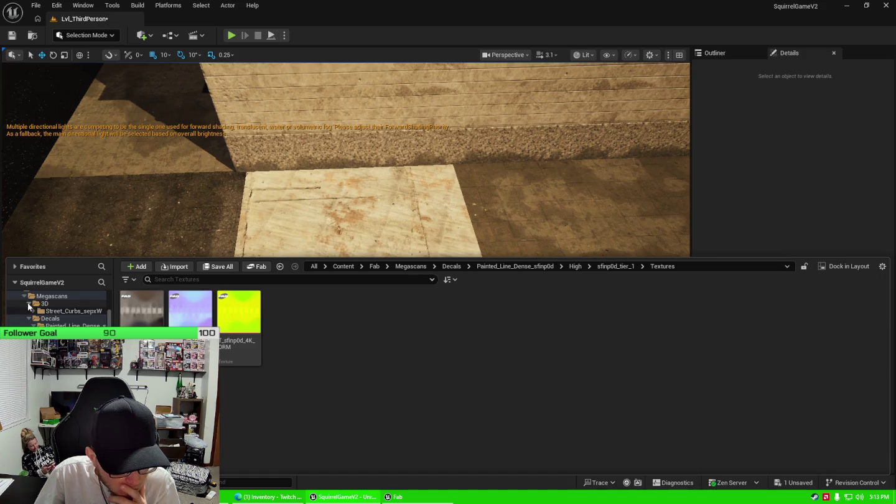
click(33, 311)
click(39, 318)
click(69, 333)
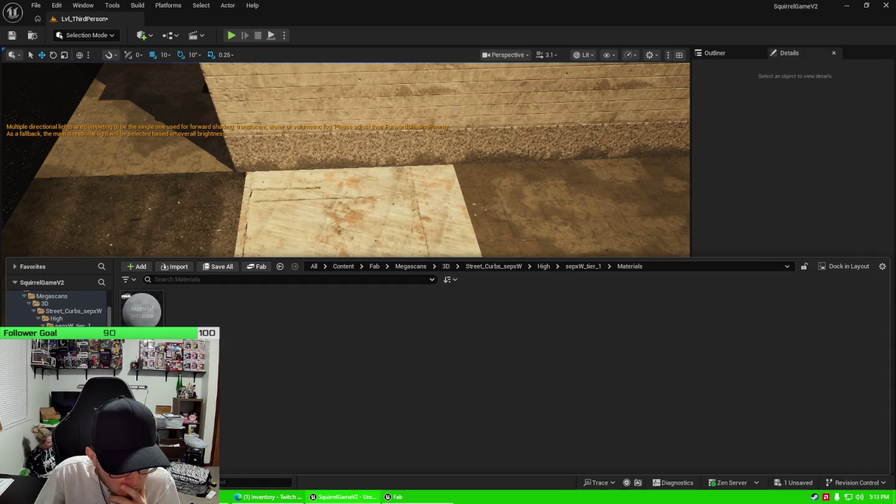
click(68, 341)
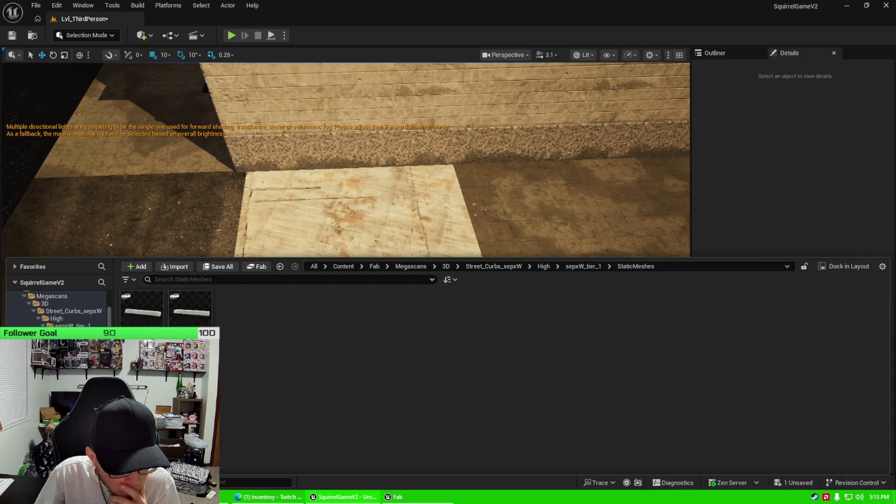
click(68, 348)
click(69, 333)
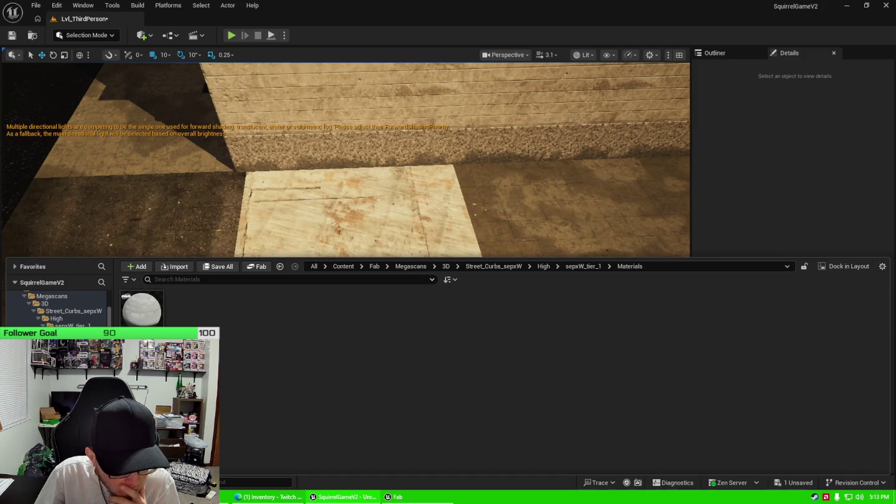
scroll(down, 3)
scroll(down, 3)
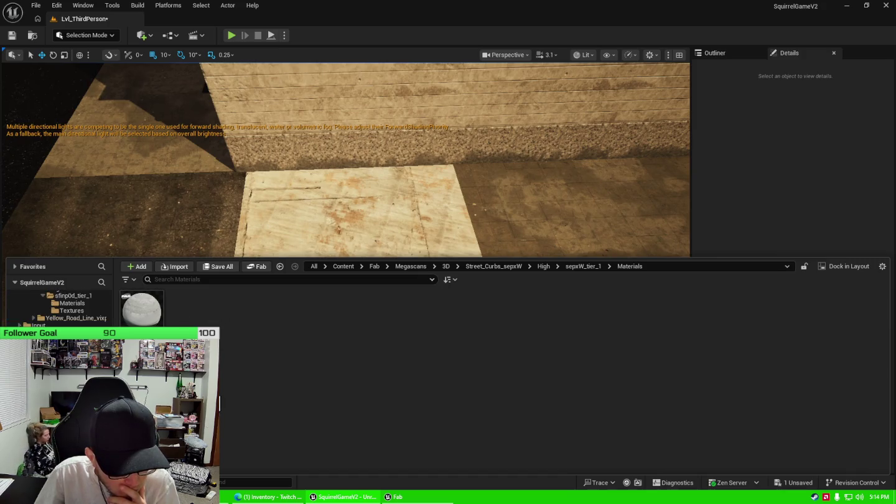
Step: Drag the Concrete_Barrier mesh from CitySample Meshes onto the street floor
click(68, 386)
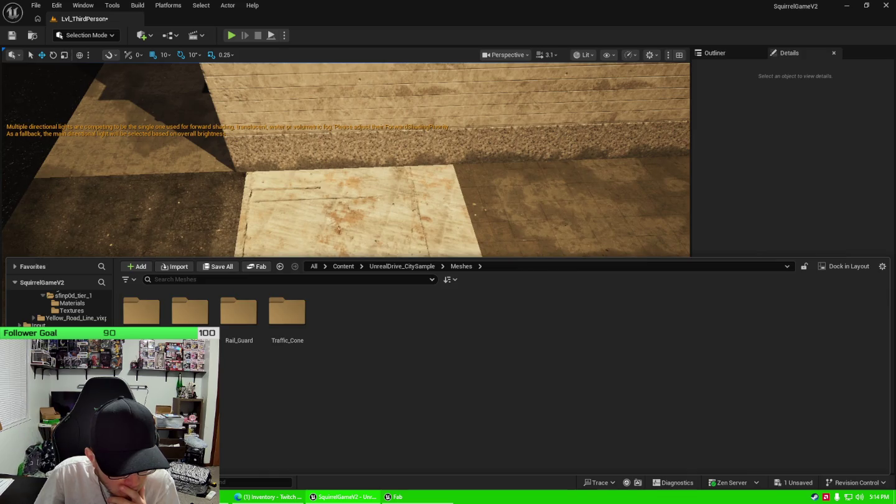
scroll(down, 3)
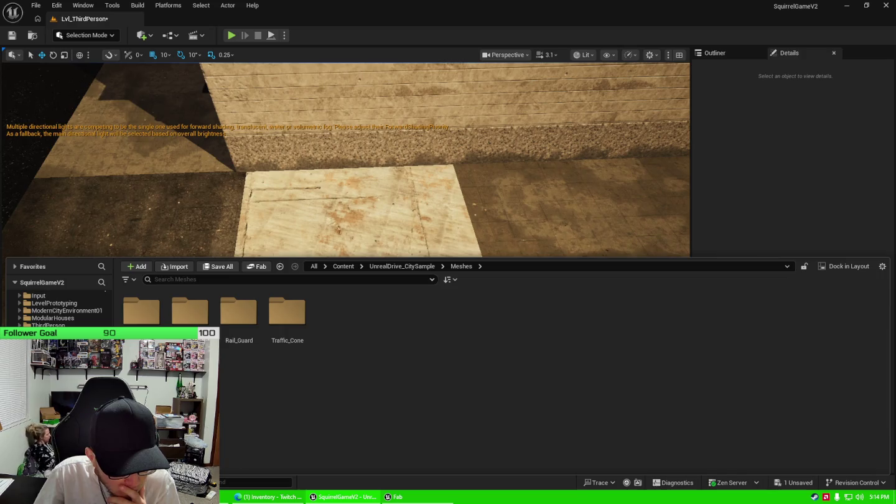
click(69, 423)
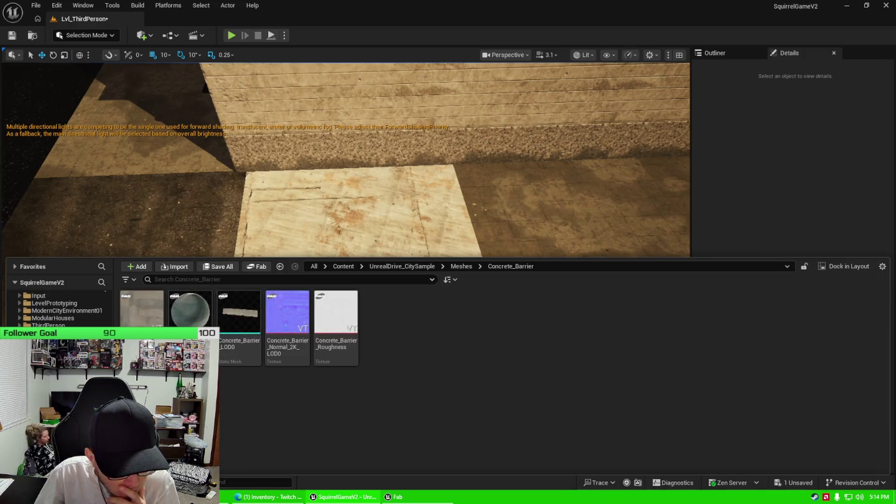
drag(240, 269, 336, 265)
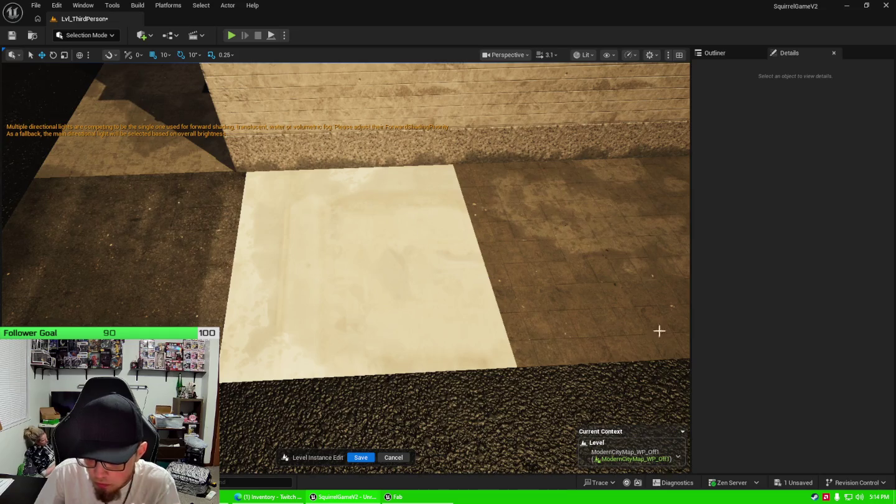
Step: Drop the Concrete_Barrier_Normal_2K_LOD0 texture onto the neighbouring ground tile to create its material
click(861, 484)
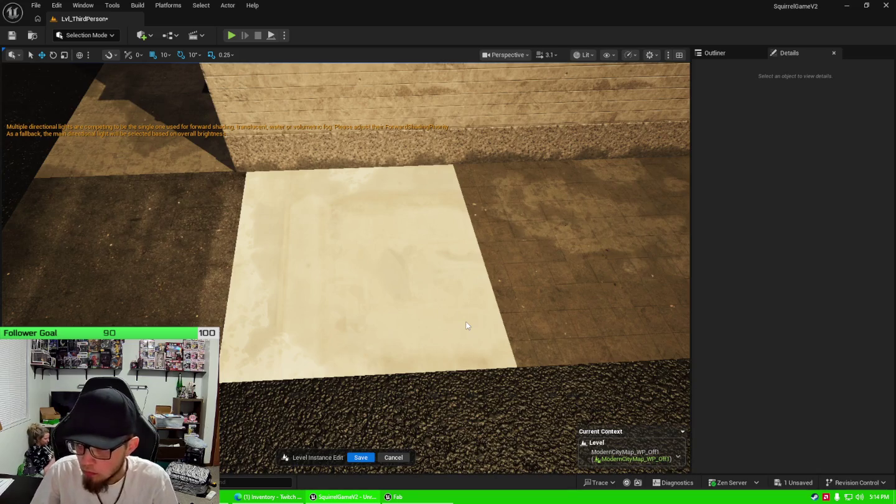
key(ctrl+space)
mouse_move(333, 330)
drag(290, 339, 571, 273)
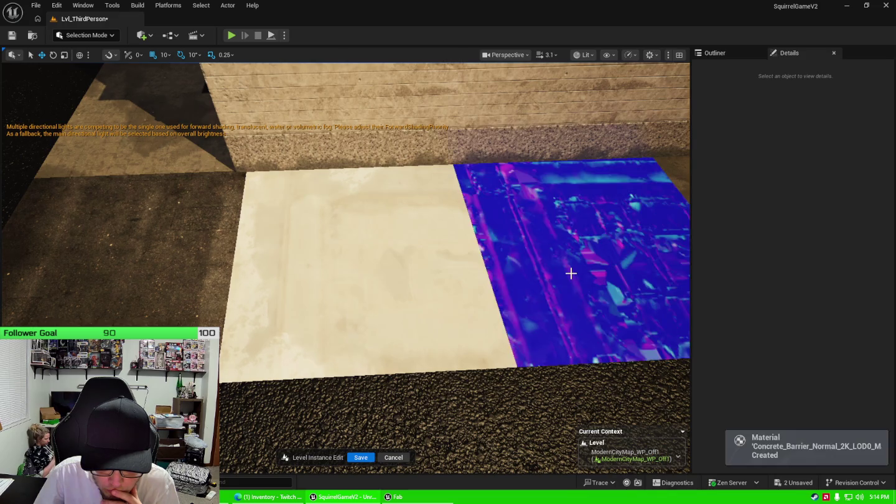
drag(552, 273, 551, 274)
key(ctrl+space)
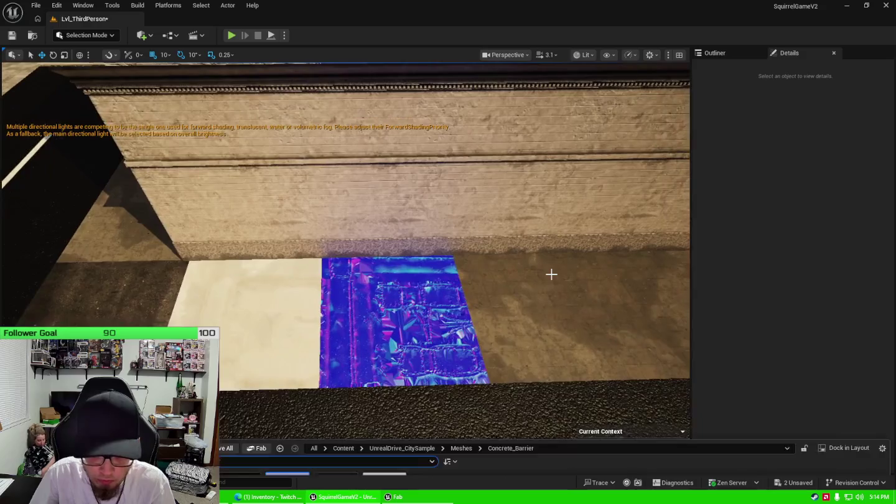
Step: Place a Metal_Bollard at the tile corner, then delete it
click(211, 434)
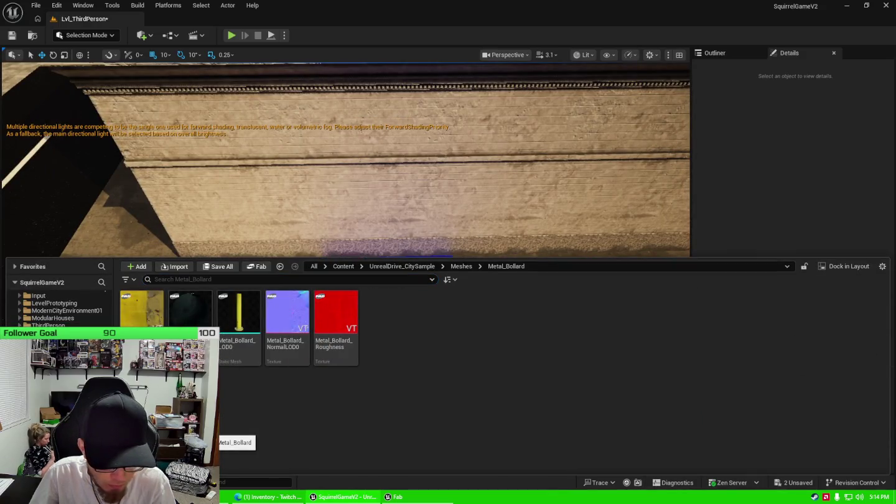
drag(230, 346, 500, 364)
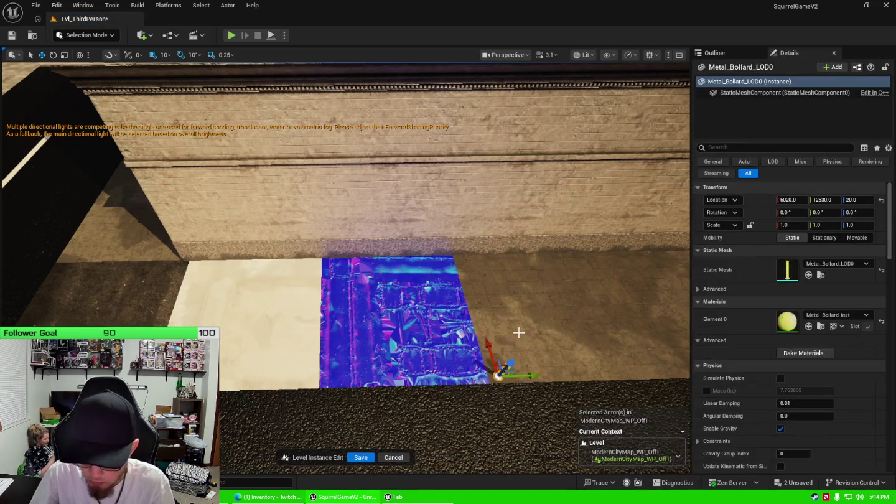
key(Delete)
Step: Step back through Rail_Guard, Traffic_Cone, MaterialFunction and PhysMaterial to the MI_Asphalt folder
key(ctrl+space)
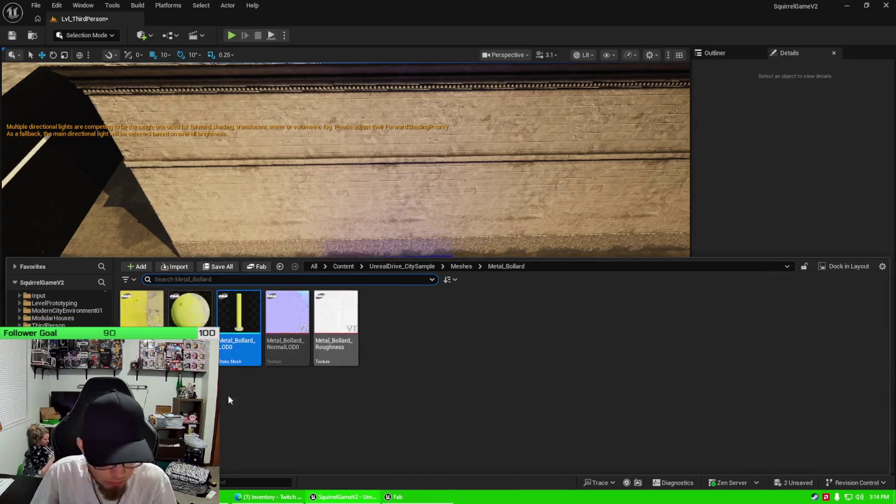
key(alt+Left)
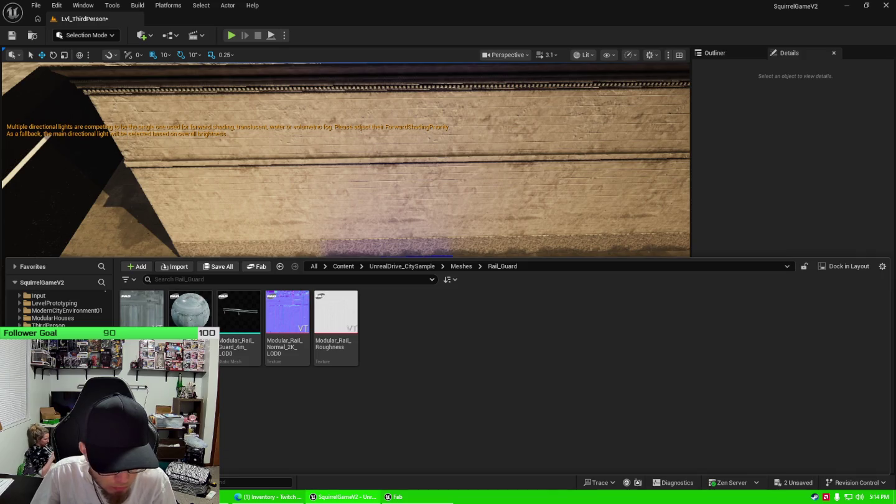
key(alt+Left)
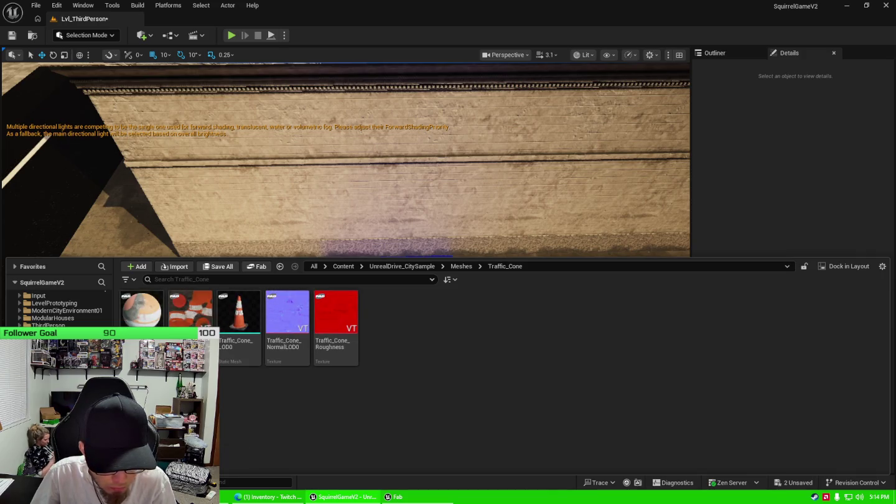
key(alt+Left)
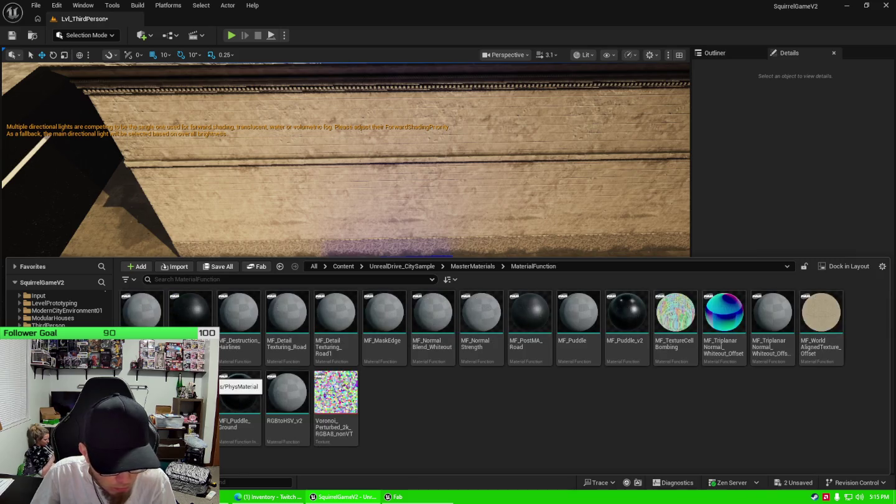
key(alt+Left)
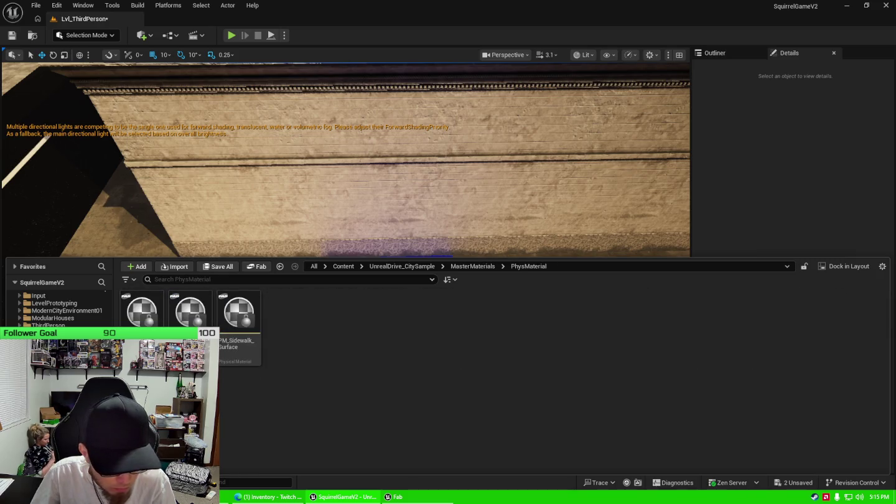
key(alt+Left)
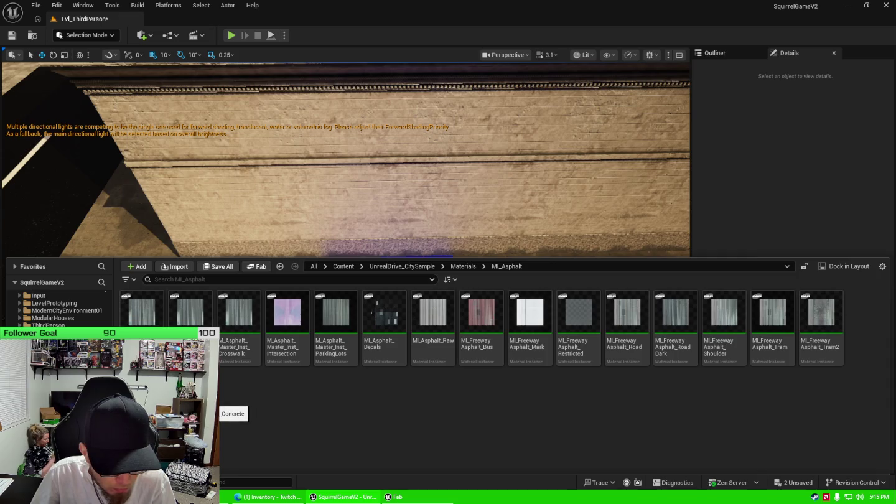
Step: Drop a concrete and an asphalt material onto the street ground, then pull the camera back
drag(231, 411, 381, 208)
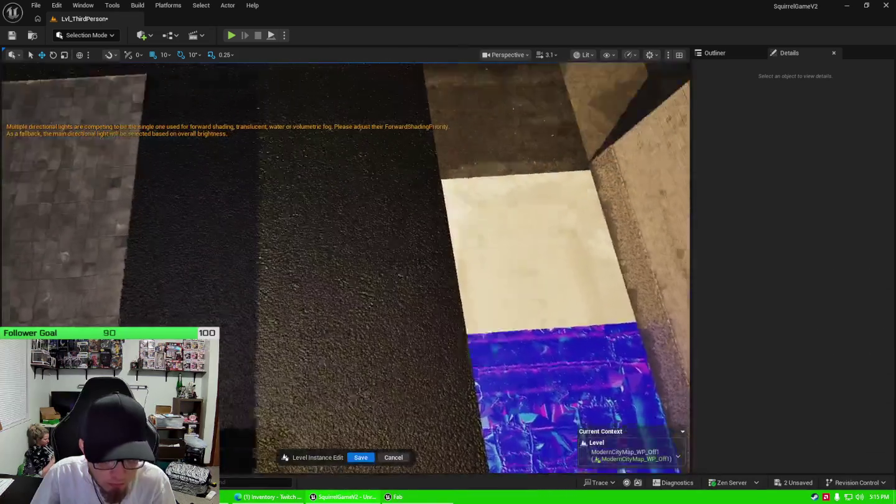
drag(335, 318, 268, 264)
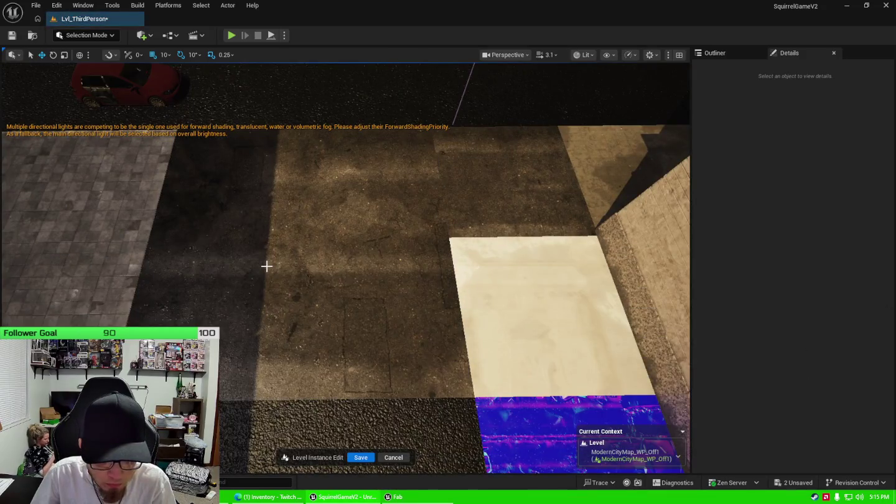
drag(345, 283, 380, 318)
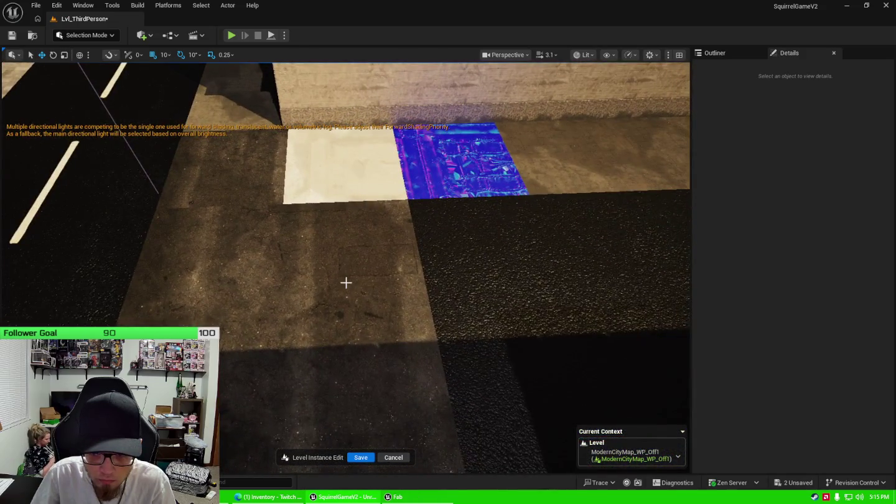
Step: Apply MI_FreewayAsphalt_Mark to the street module and list the unsaved assets
key(ctrl+space)
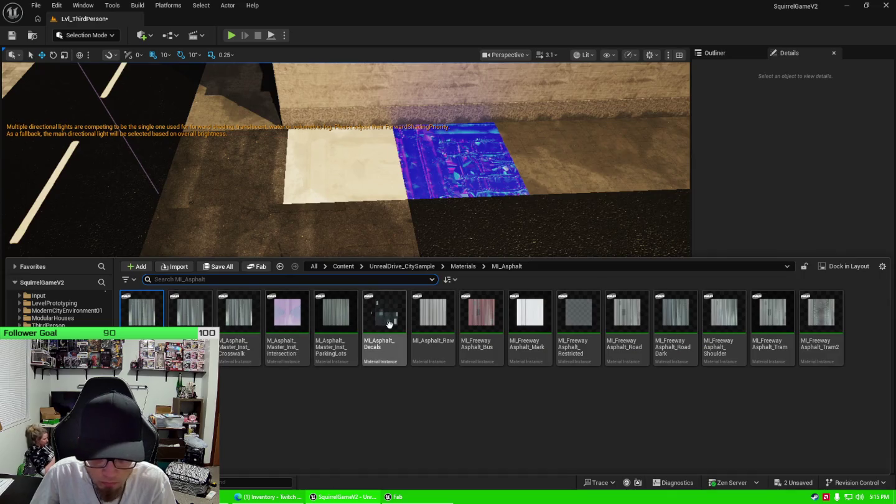
mouse_move(533, 344)
drag(533, 343, 341, 316)
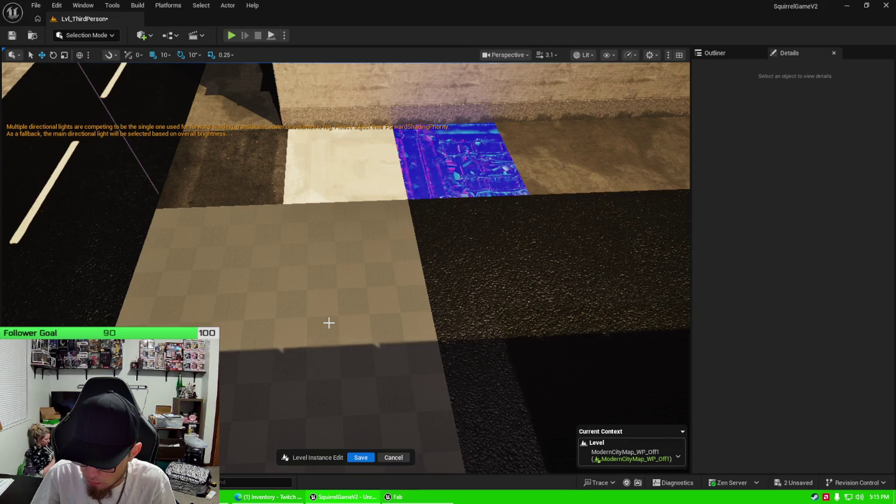
drag(607, 411, 585, 386)
click(794, 483)
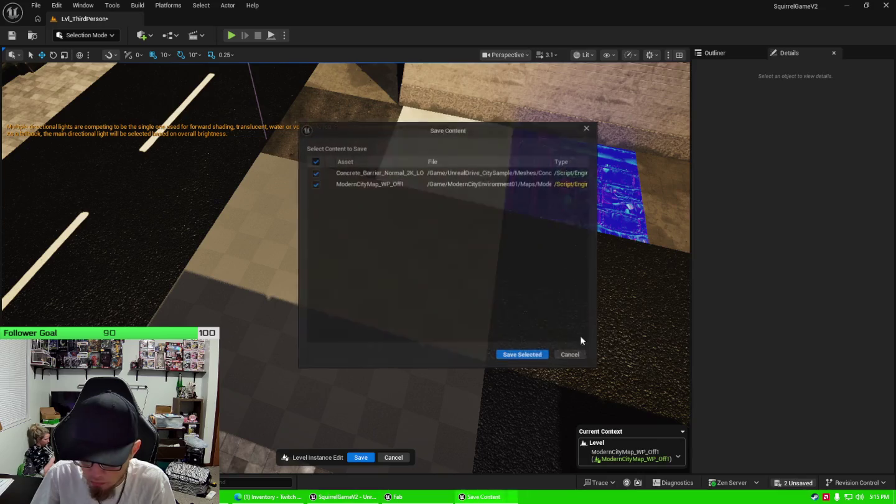
Step: Save the two assets, then Alt-drag a copy of the asphalt ground module onto the checkered spot
click(525, 357)
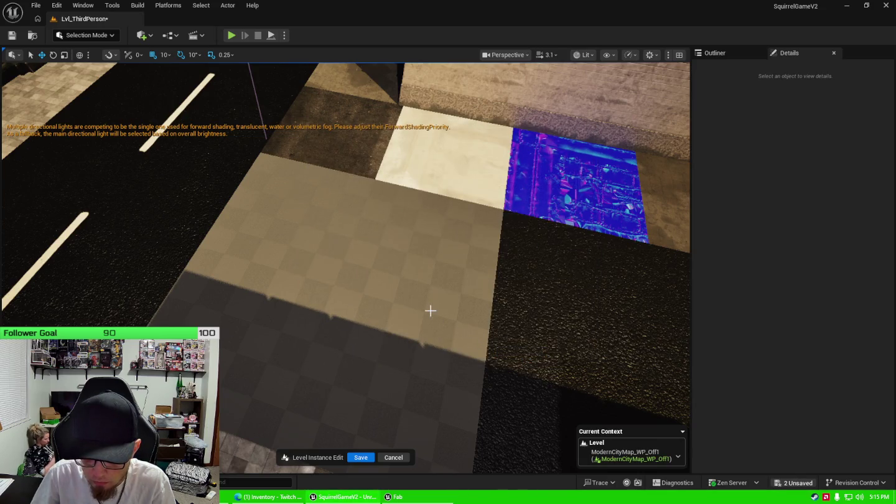
click(430, 310)
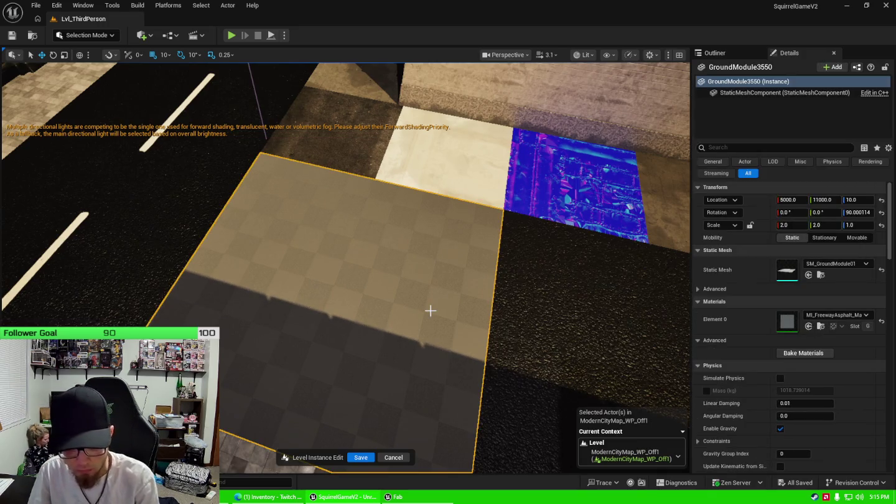
click(495, 306)
drag(494, 307, 517, 326)
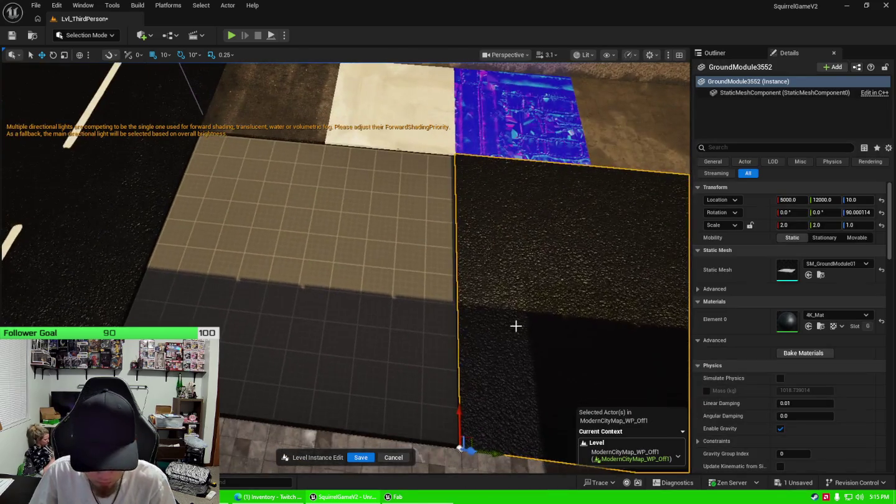
drag(498, 453, 234, 424)
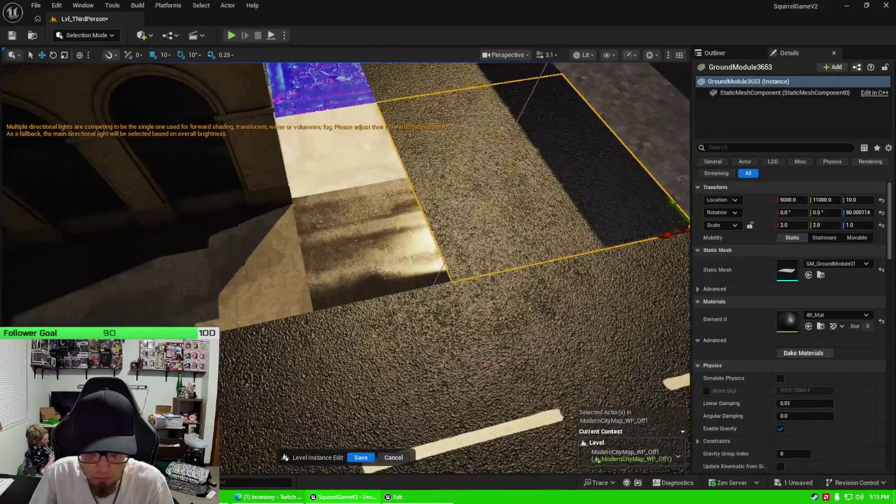
key(ctrl+space)
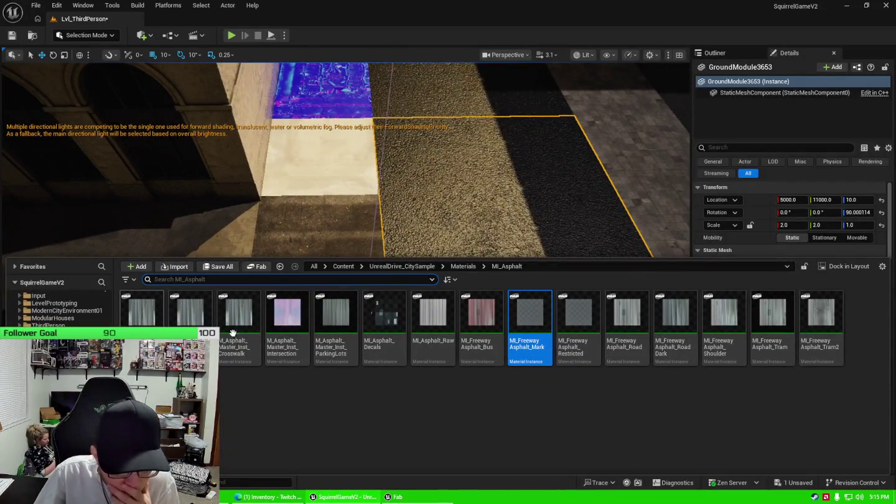
Step: From the MI_Sidewalks folder, try the first sidewalk materials, including cracked concrete, on the ground tile
click(74, 407)
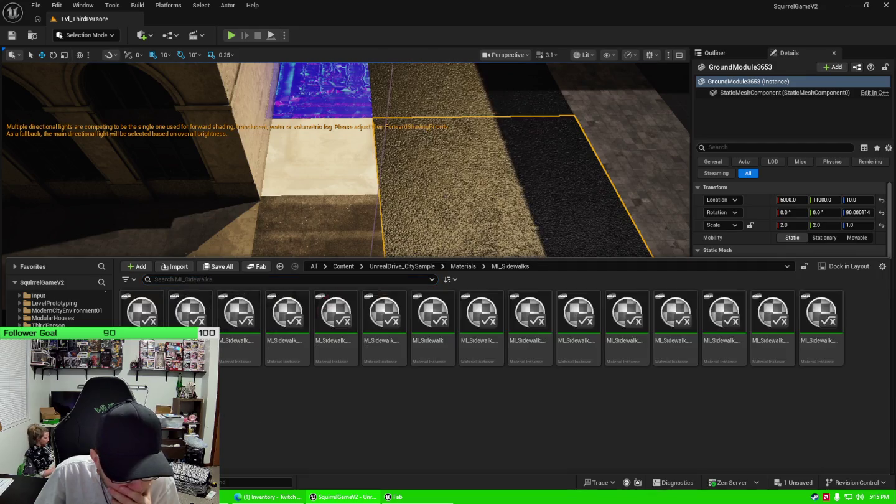
drag(238, 311, 300, 244)
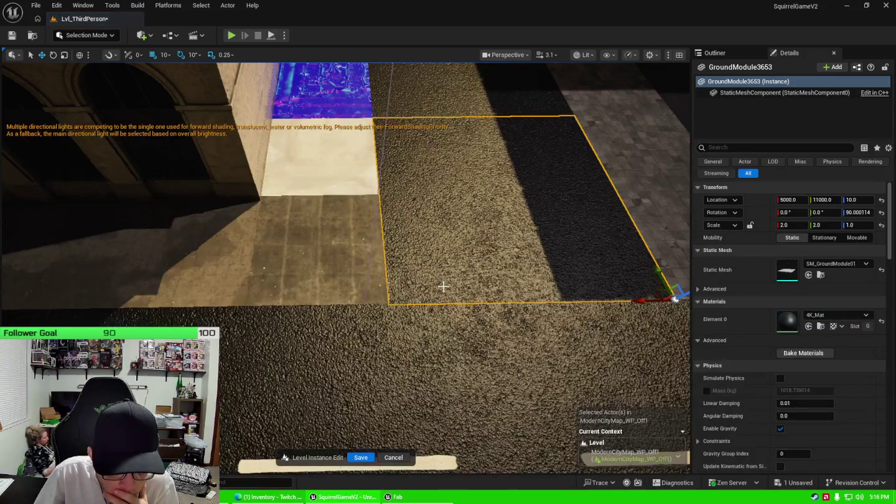
drag(391, 269, 345, 232)
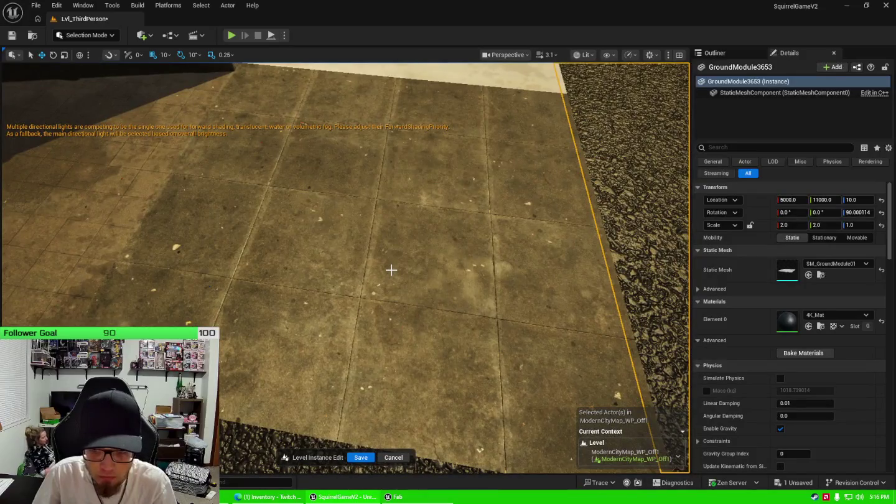
key(ctrl+space)
drag(142, 311, 326, 235)
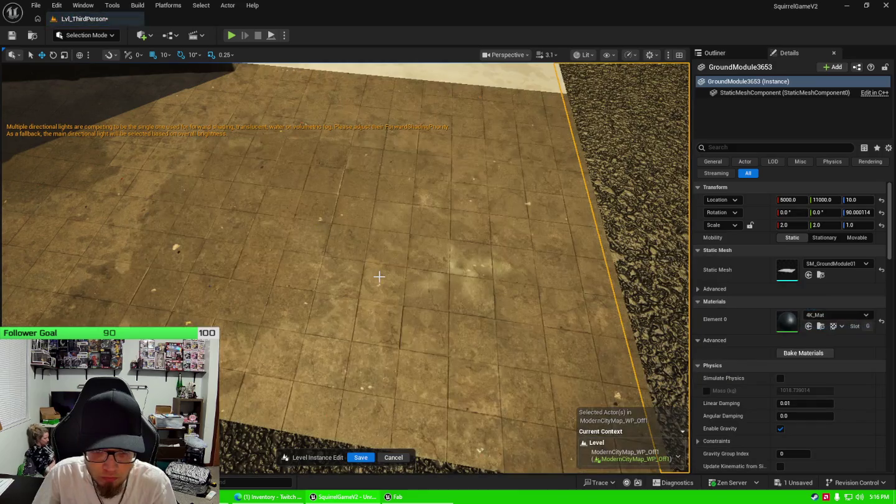
key(ctrl+space)
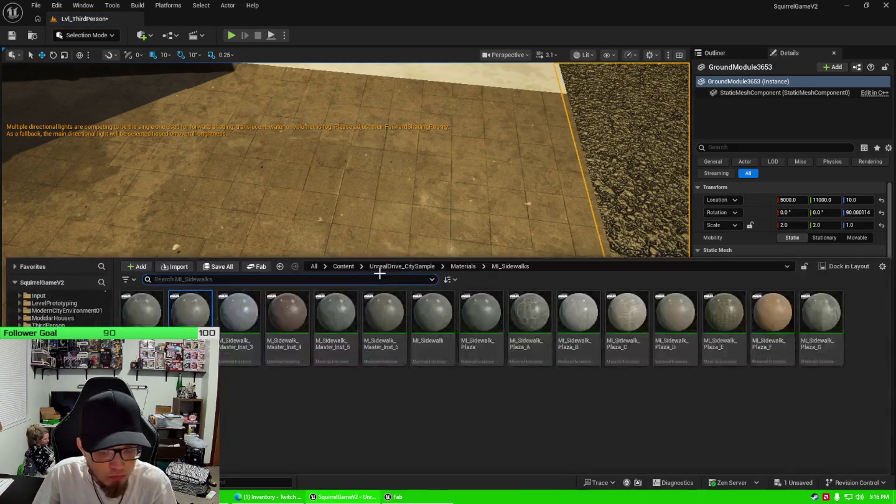
drag(238, 311, 315, 271)
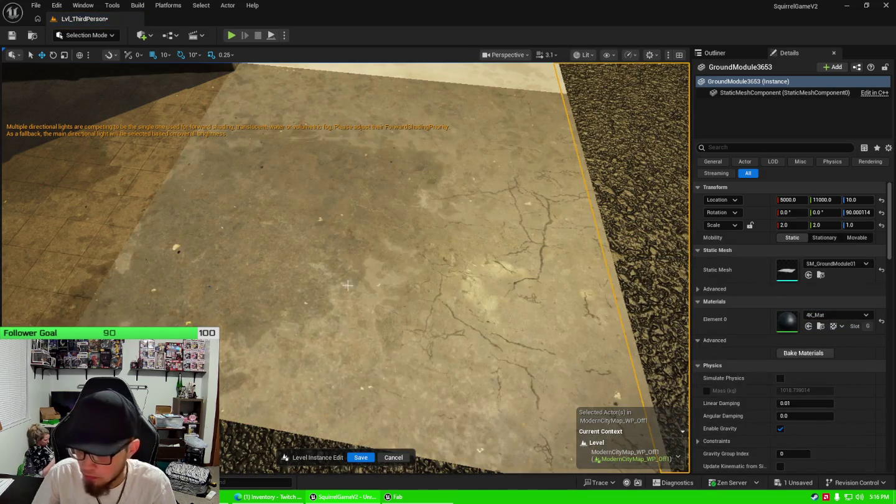
scroll(down, 3)
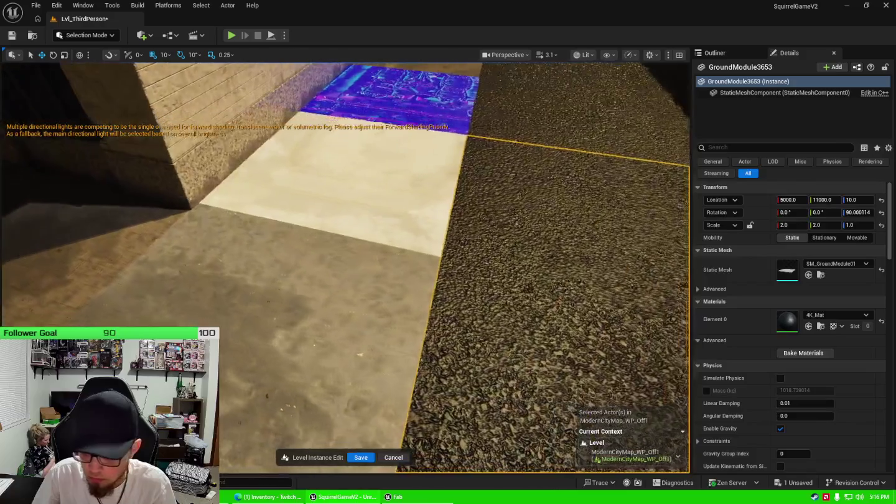
Step: Try the fourth and fifth master sidewalk materials, a plain brown tile, then MI_Sidewalk on the floor
key(ctrl+space)
drag(301, 333, 275, 307)
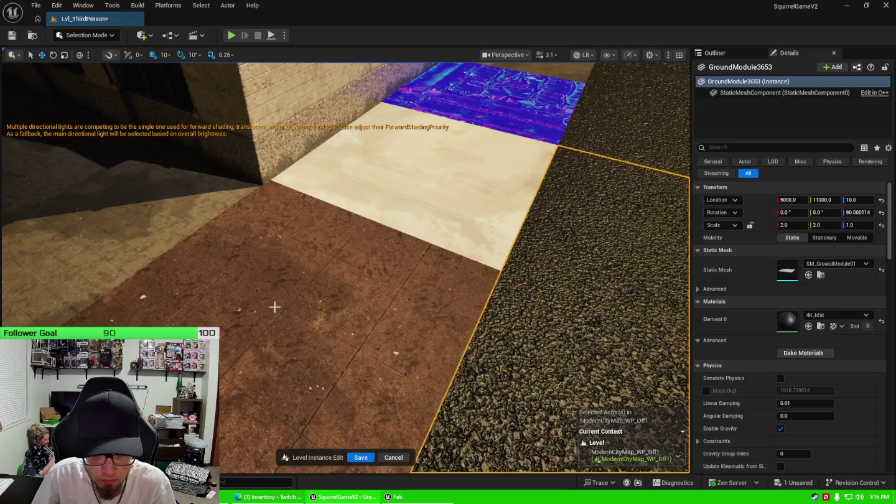
key(ctrl+space)
drag(336, 327, 286, 299)
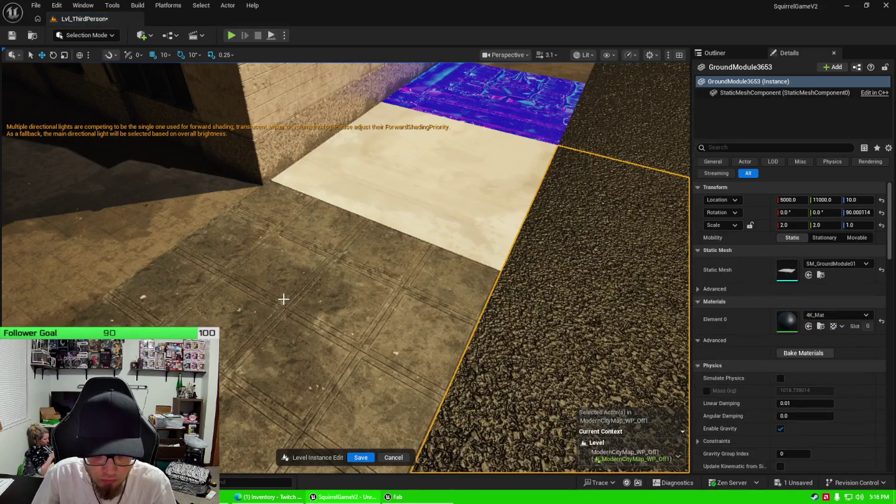
key(ctrl+space)
drag(384, 323, 299, 311)
key(ctrl+space)
drag(434, 315, 282, 303)
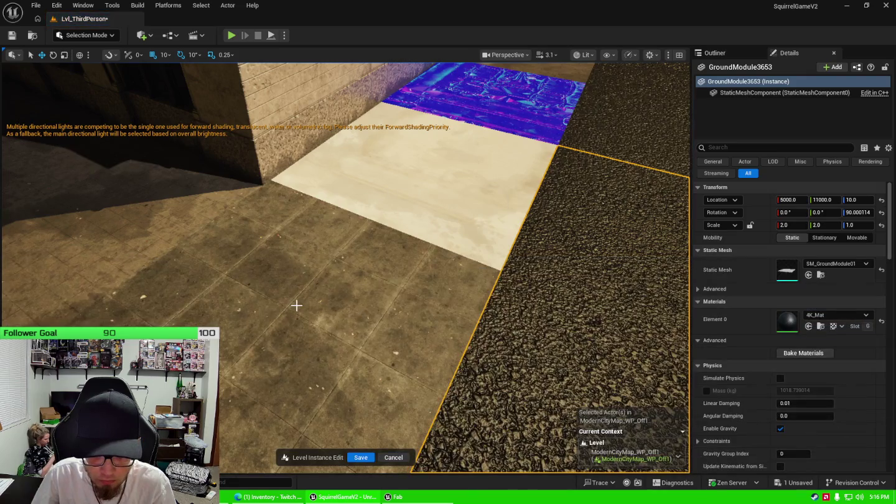
Step: Apply MI_Sidewalk_Plaza, then MI_Sidewalk_Plaza_B to the floor tile and frame the ground strip
key(ctrl+space)
drag(481, 312, 312, 330)
key(ctrl+space)
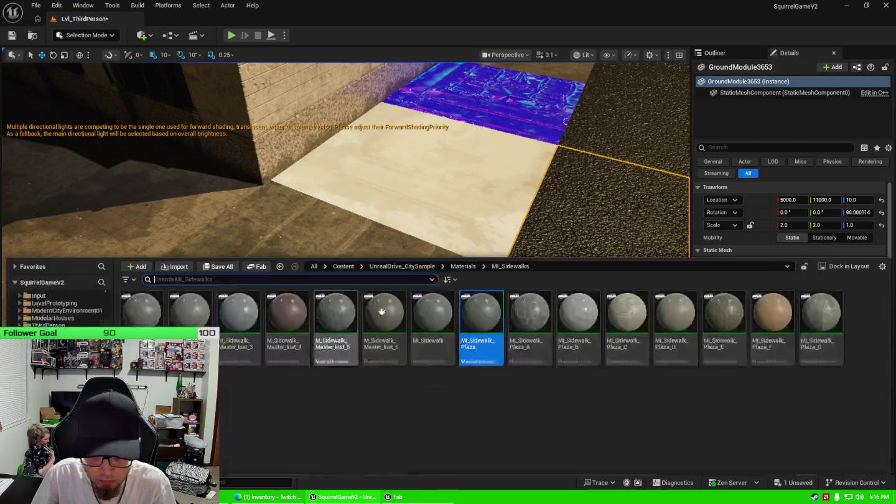
drag(480, 312, 290, 314)
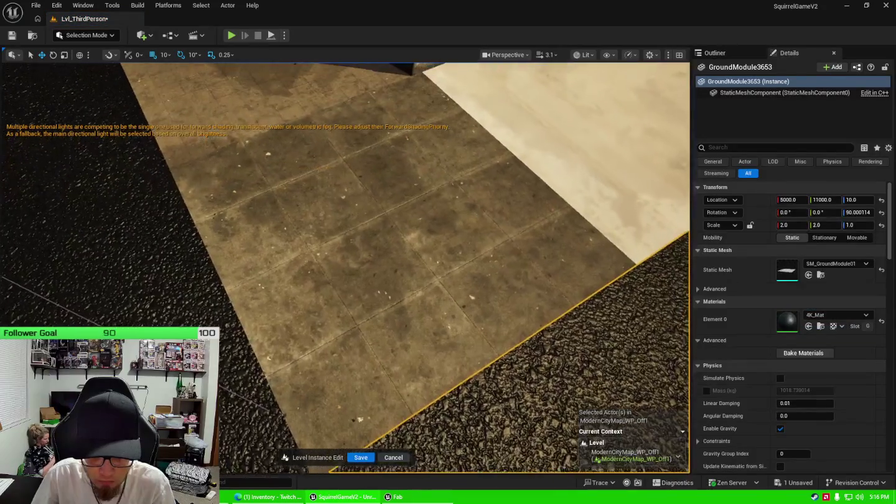
key(ctrl+space)
drag(583, 326, 378, 275)
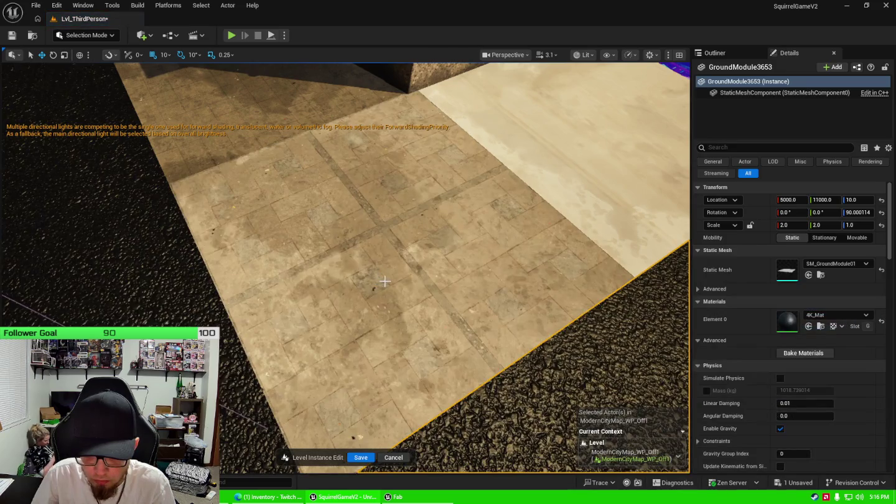
key(ctrl+space)
key(ctrl+space)
key(f)
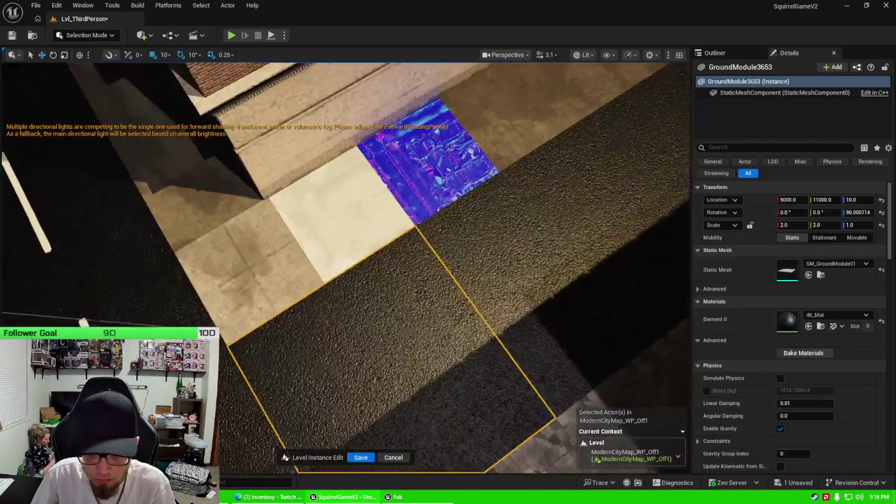
Step: Cover the remaining ground tiles, including the blue one, with MI_Sidewalk_Plaza_A and MI_Sidewalk_Plaza_B
key(ctrl+space)
drag(543, 310, 400, 254)
key(ctrl+space)
drag(560, 305, 455, 228)
key(ctrl+space)
drag(555, 216, 512, 193)
key(d)
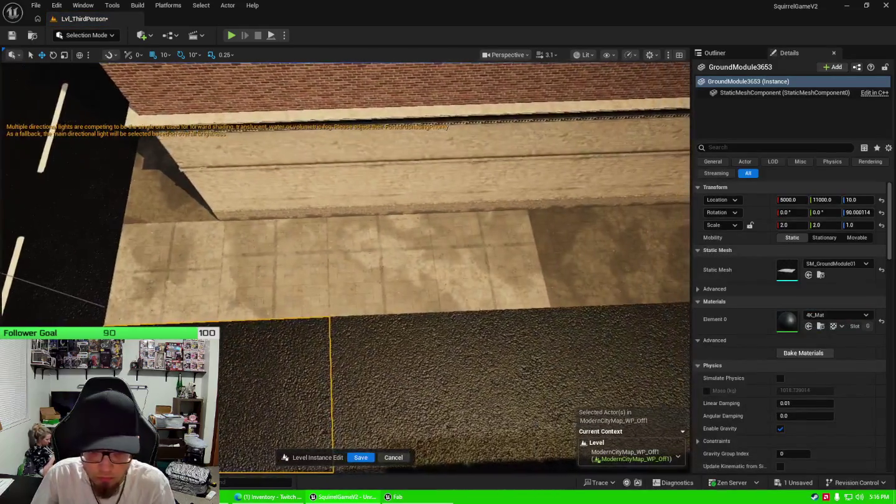
click(283, 267)
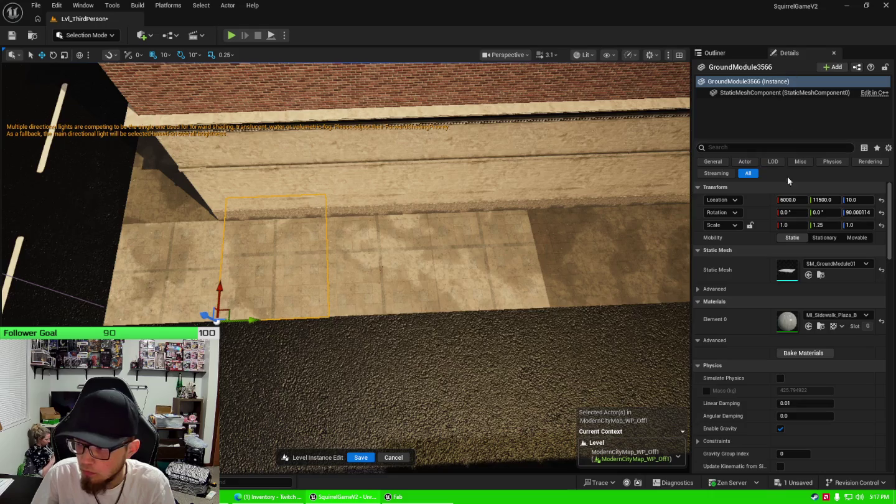
click(825, 224)
text(1)
key(Tab)
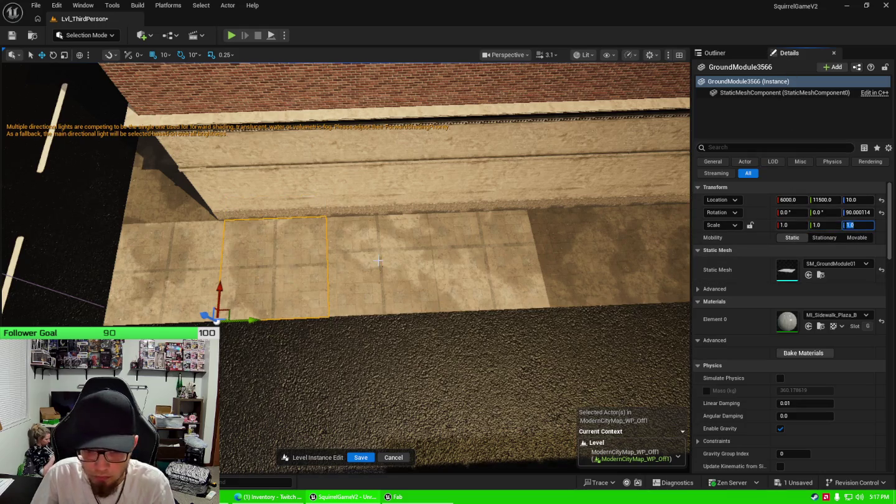
click(380, 260)
key(Tab)
click(521, 261)
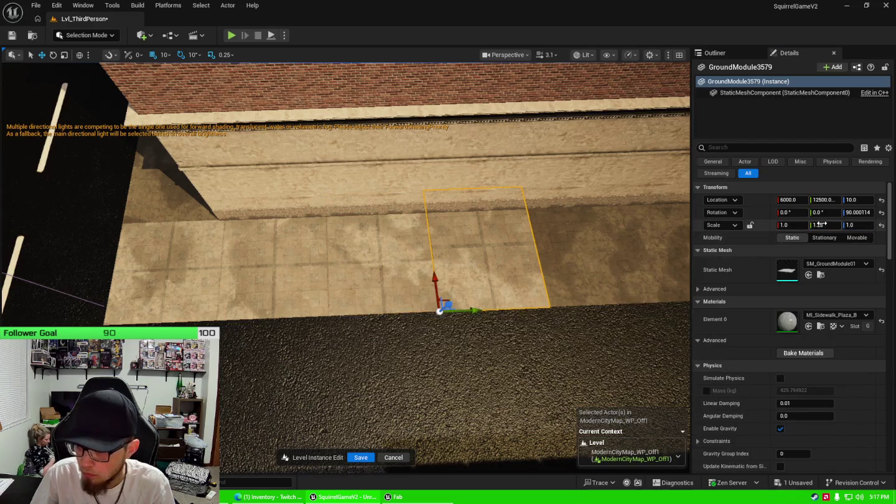
click(826, 225)
text(1)
key(Return)
key(Right)
key(Right)
key(Right)
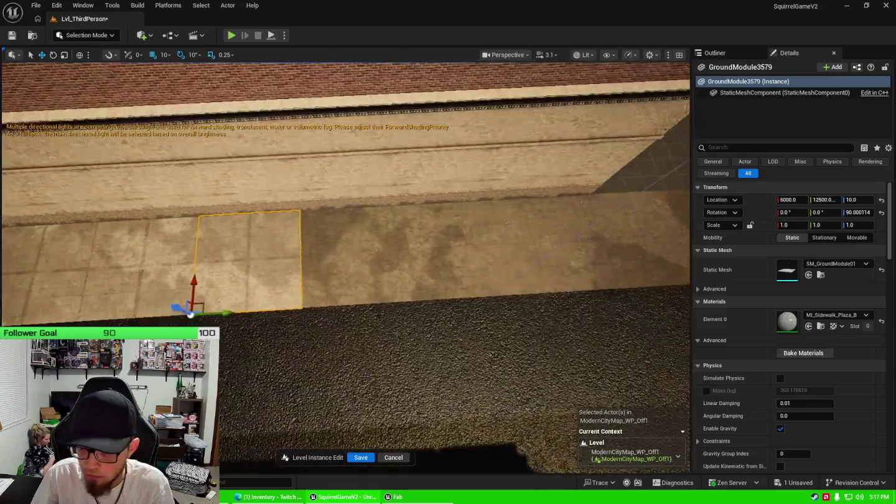
click(393, 233)
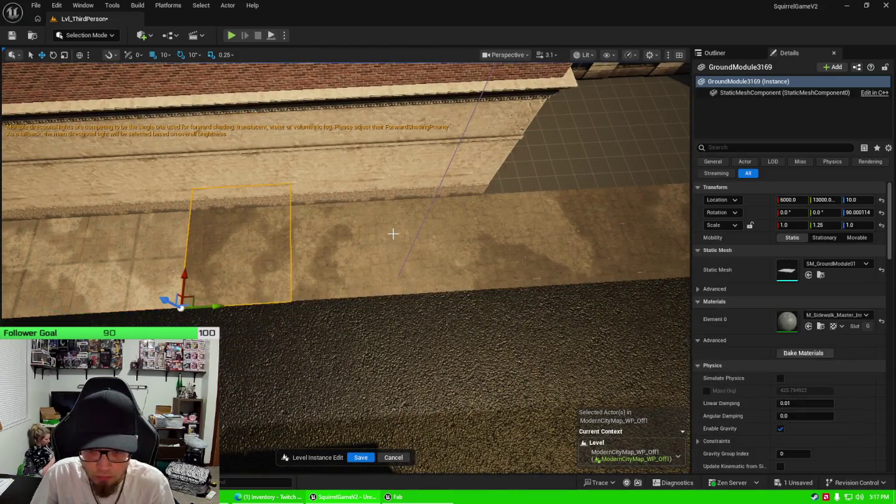
click(438, 234)
click(526, 224)
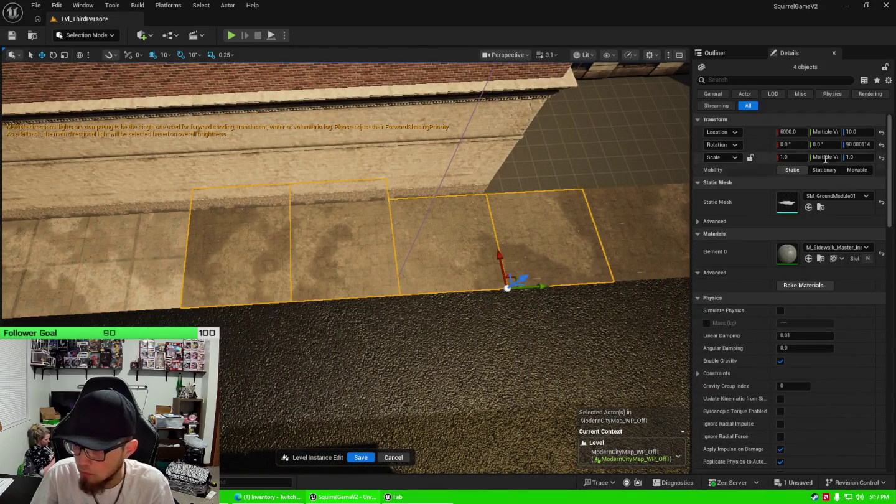
text(1)
key(Return)
drag(436, 249, 249, 305)
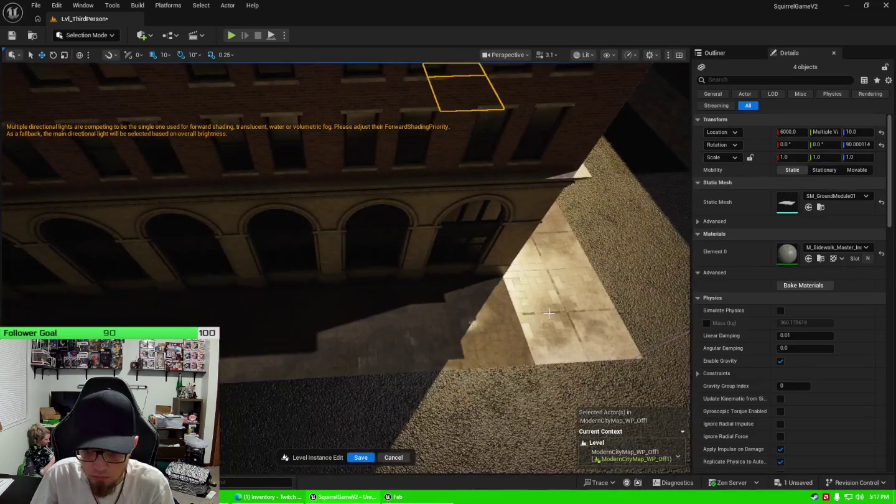
click(560, 311)
click(454, 324)
click(364, 339)
click(250, 339)
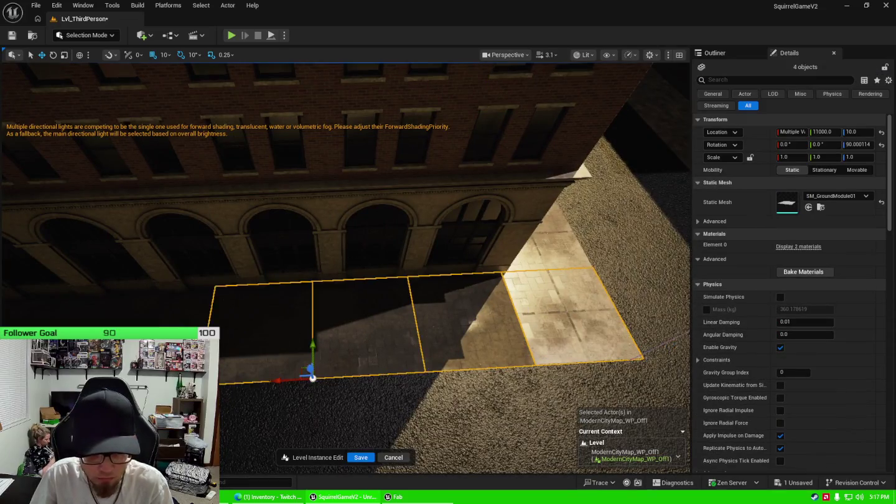
drag(349, 312, 270, 324)
click(271, 324)
drag(192, 267, 86, 228)
drag(398, 269, 382, 270)
click(537, 299)
click(455, 299)
click(373, 299)
click(293, 299)
click(211, 298)
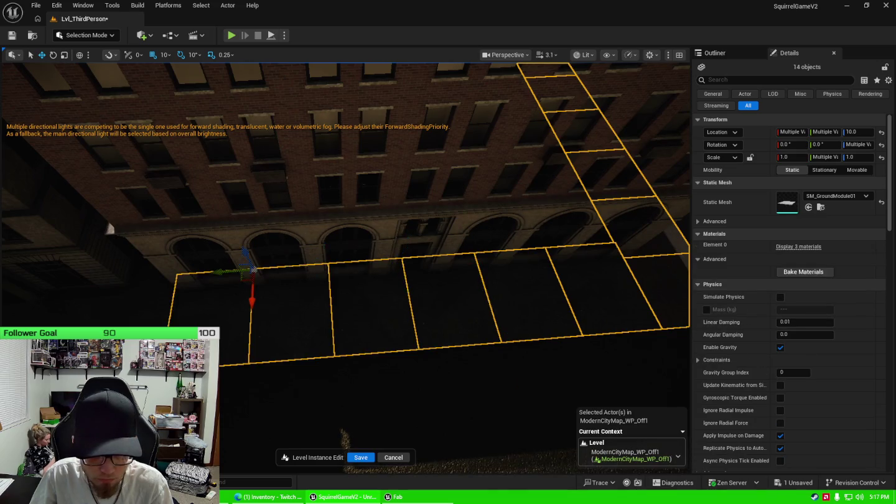
click(133, 320)
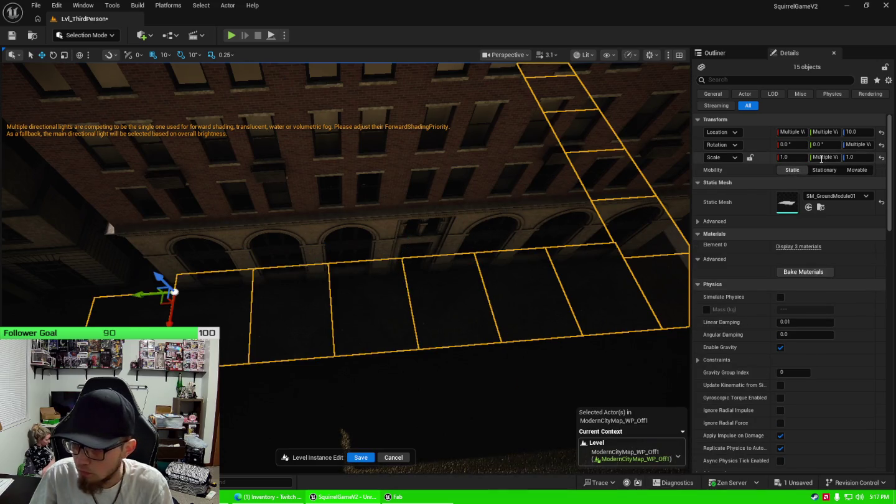
click(821, 159)
text(1)
key(Tab)
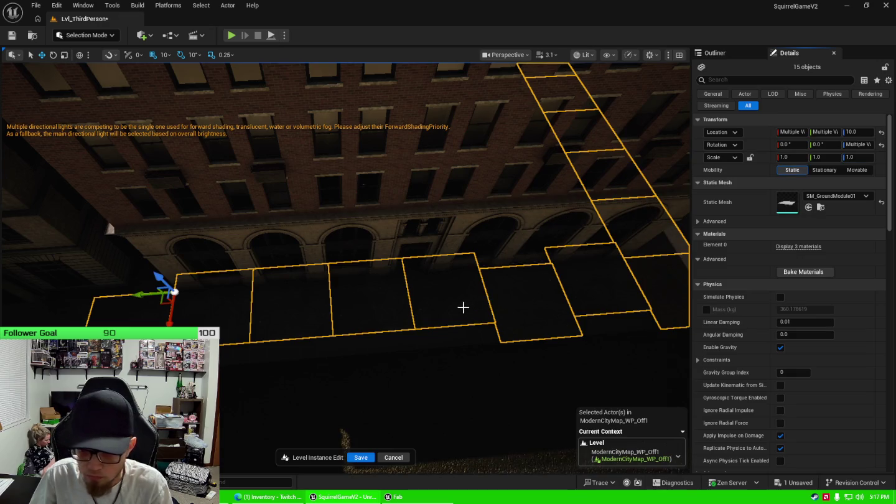
click(574, 283)
click(456, 315)
click(360, 320)
click(298, 326)
click(236, 326)
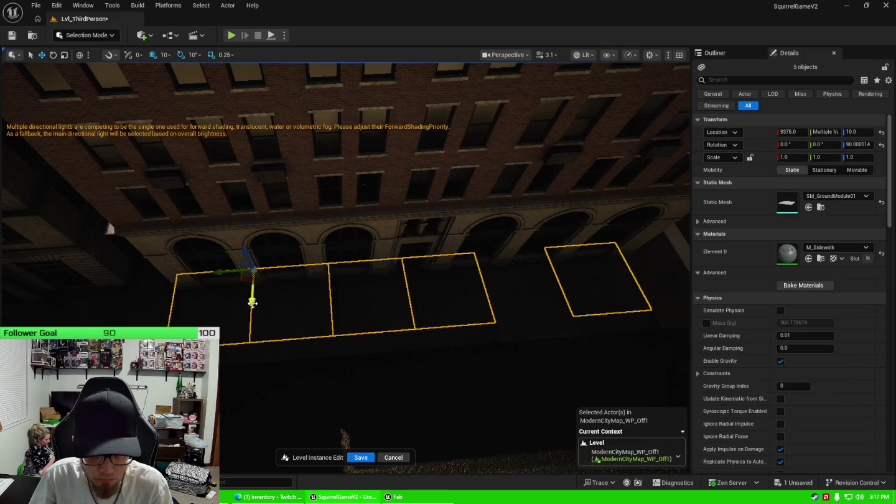
click(168, 56)
click(179, 123)
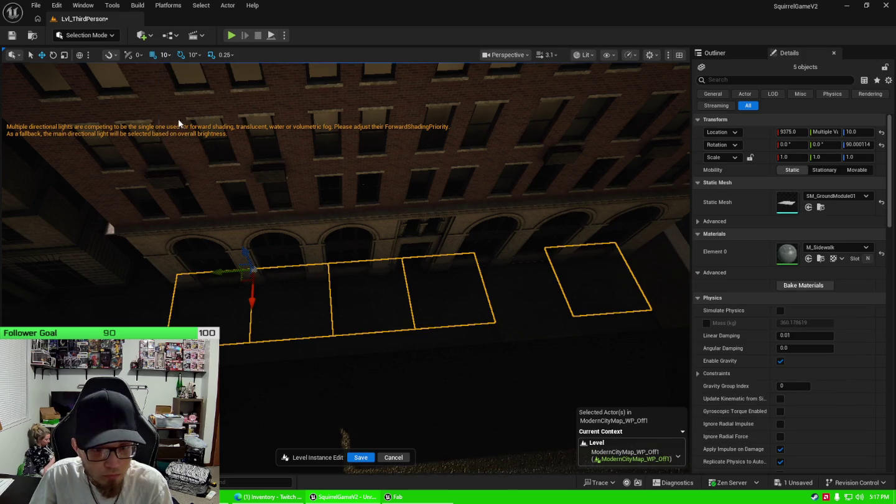
drag(251, 301, 257, 326)
key(ctrl+z)
drag(356, 330, 358, 323)
scroll(down, 3)
scroll(down, 3)
scroll(up, 3)
scroll(down, 3)
scroll(up, 3)
scroll(up, 3)
scroll(down, 3)
scroll(down, 3)
drag(352, 316, 352, 316)
scroll(down, 3)
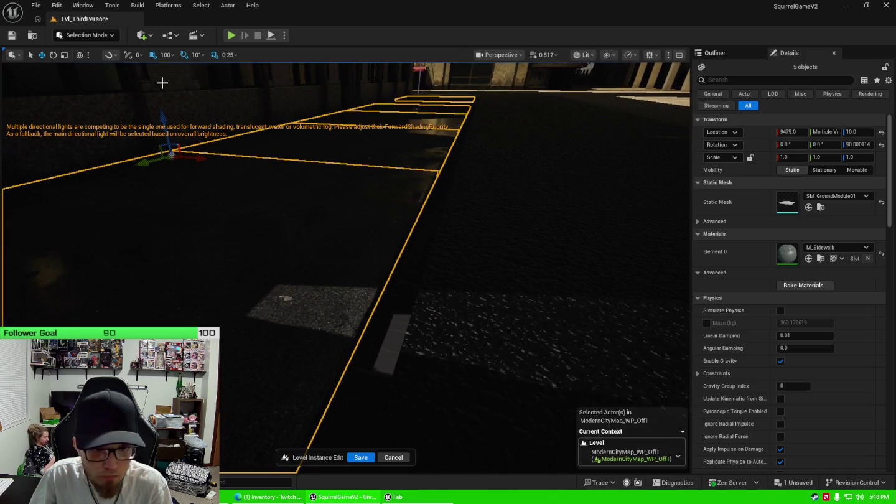
click(172, 55)
click(180, 109)
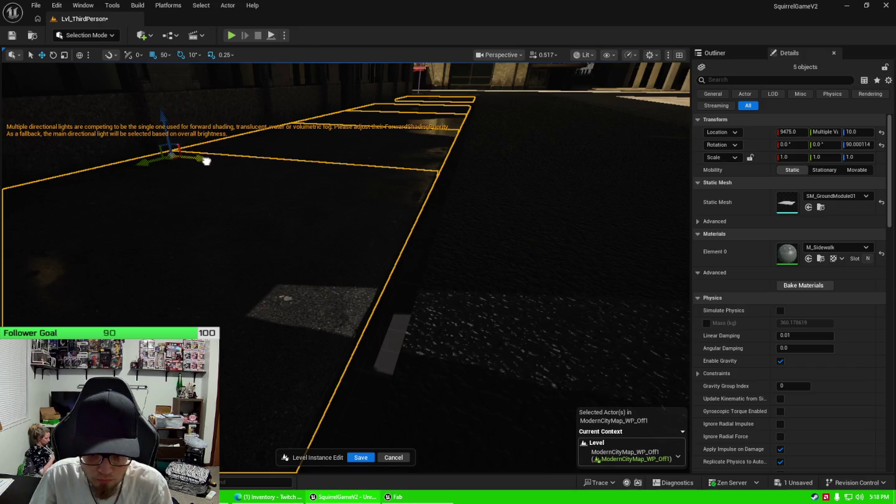
click(166, 55)
click(179, 91)
drag(197, 158, 208, 162)
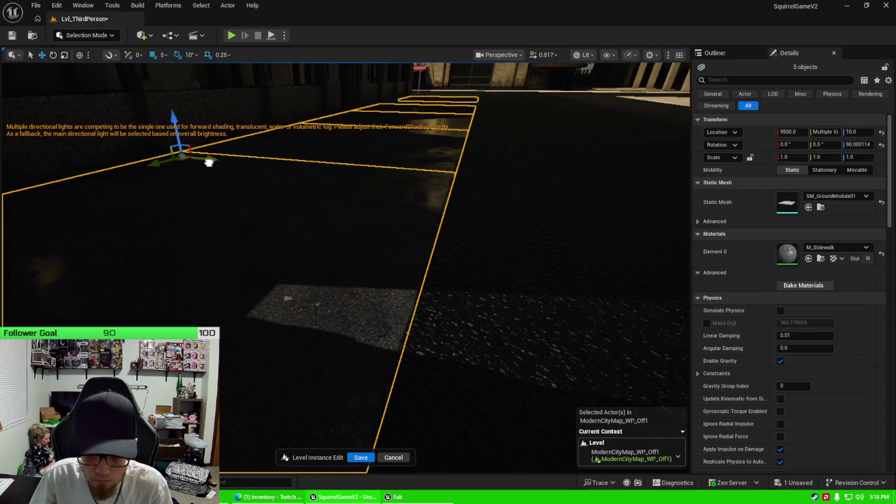
drag(312, 305, 312, 305)
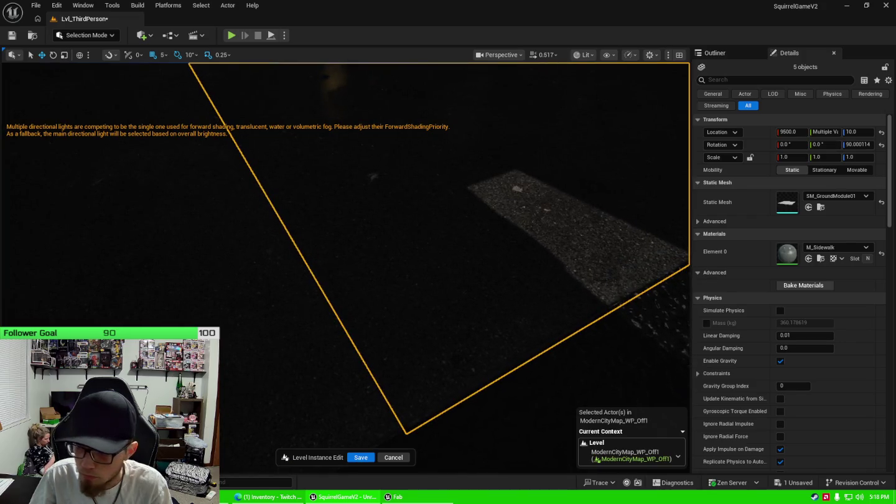
click(466, 246)
drag(466, 246, 349, 187)
click(359, 148)
click(361, 224)
drag(361, 224, 474, 177)
click(514, 183)
click(468, 198)
right_click(473, 169)
key(Escape)
drag(445, 138, 456, 154)
Step: Select GroundModule3157, set its Location X to 9500, then slide it along X to 9990
click(386, 299)
click(405, 238)
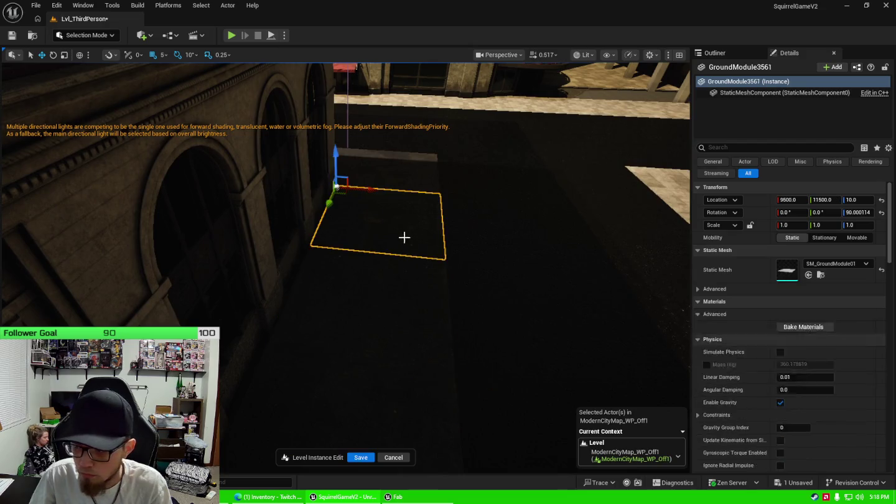
click(411, 311)
text(9500)
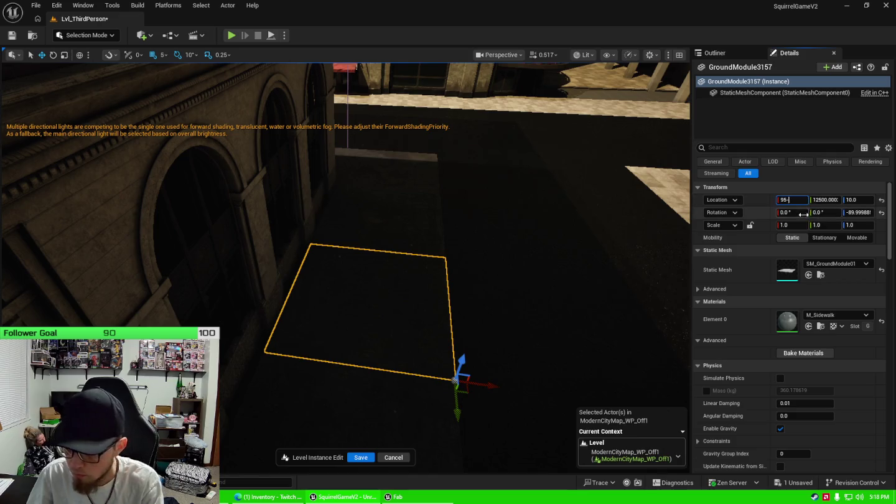
key(Return)
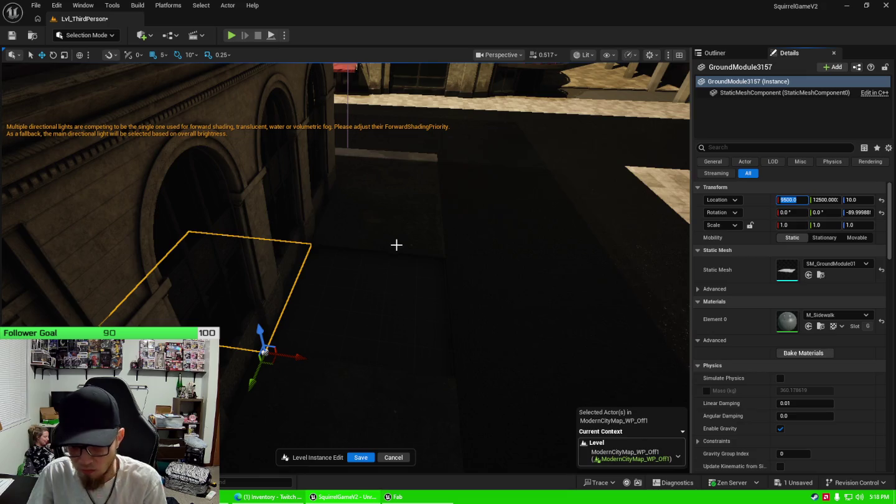
drag(300, 359, 509, 351)
Step: Reselect GroundModule3157 and nudge it along X to 9995
scroll(up, 3)
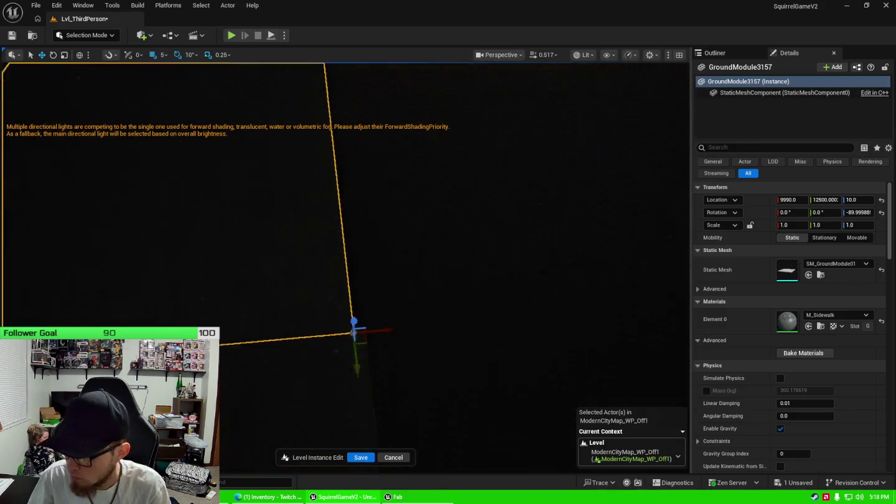
scroll(up, 3)
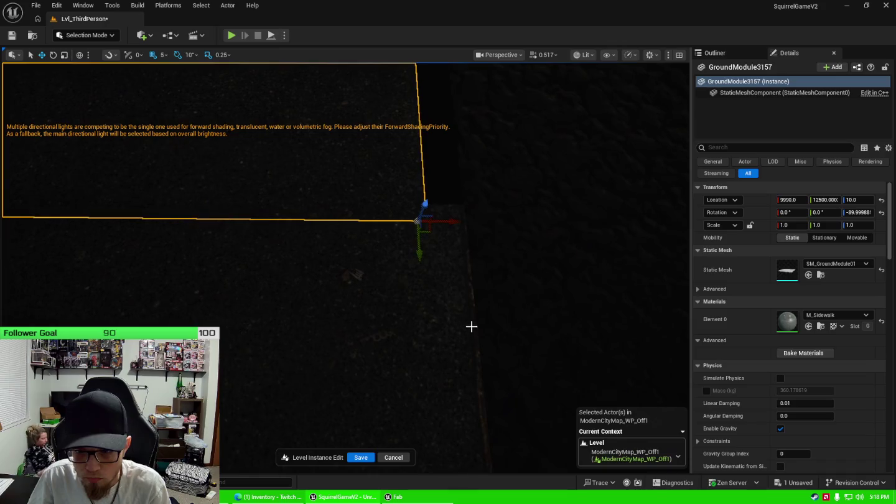
drag(442, 232, 393, 378)
click(399, 370)
click(396, 375)
drag(386, 376, 343, 381)
Step: Fly past the tile and select the neighbouring tile GroundModule3164
drag(393, 356, 393, 356)
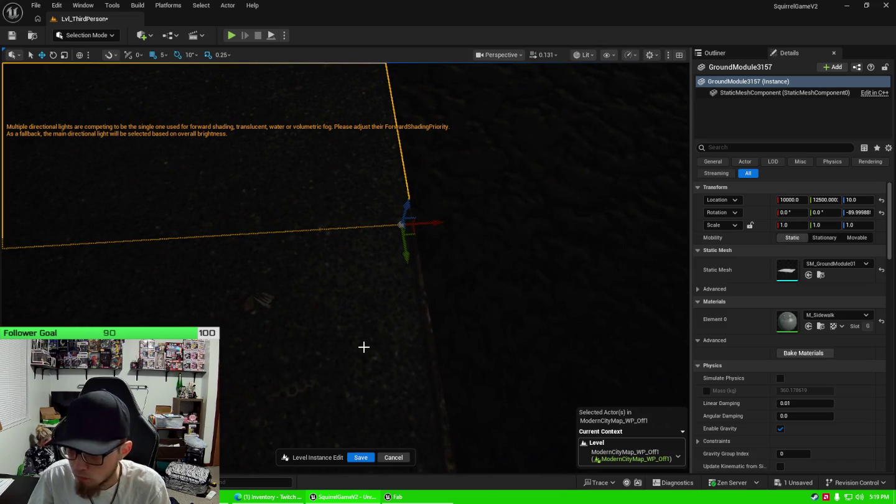
click(364, 347)
click(316, 209)
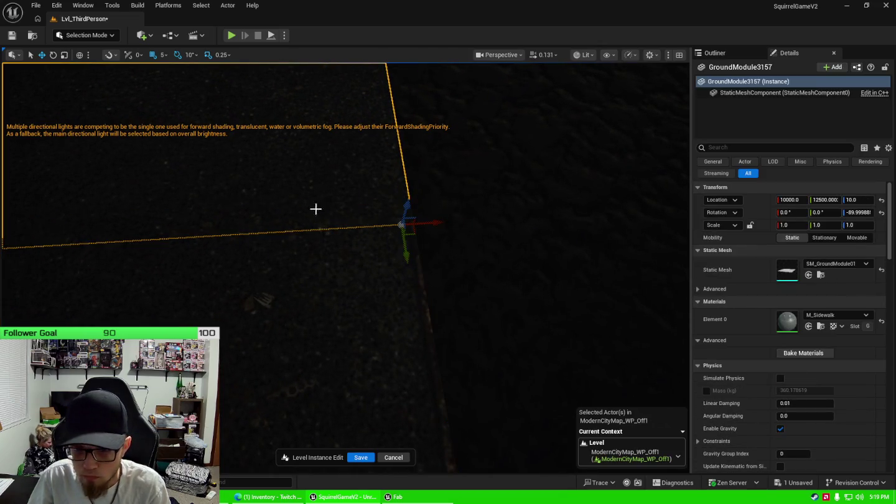
click(309, 324)
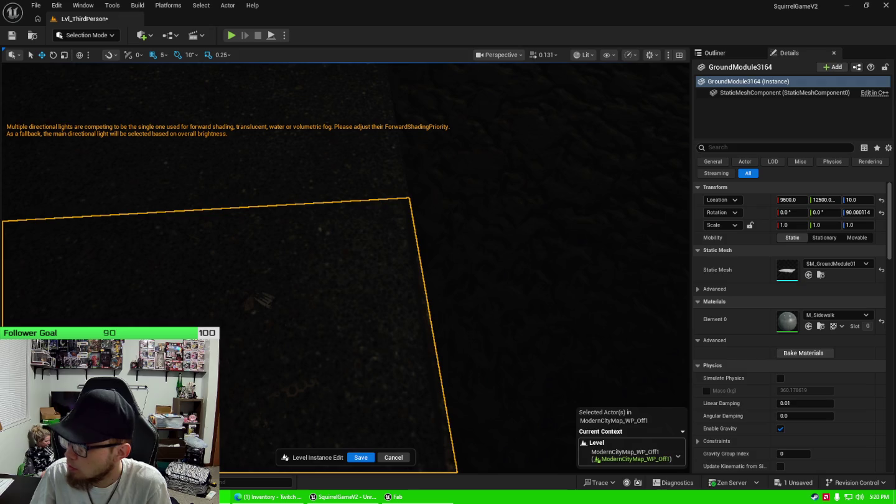
drag(511, 285, 473, 249)
Step: Compare GroundModule3157 with neighbouring tiles 3158 and 3164, ending with 3157 selected
drag(443, 284, 309, 194)
click(442, 282)
click(308, 194)
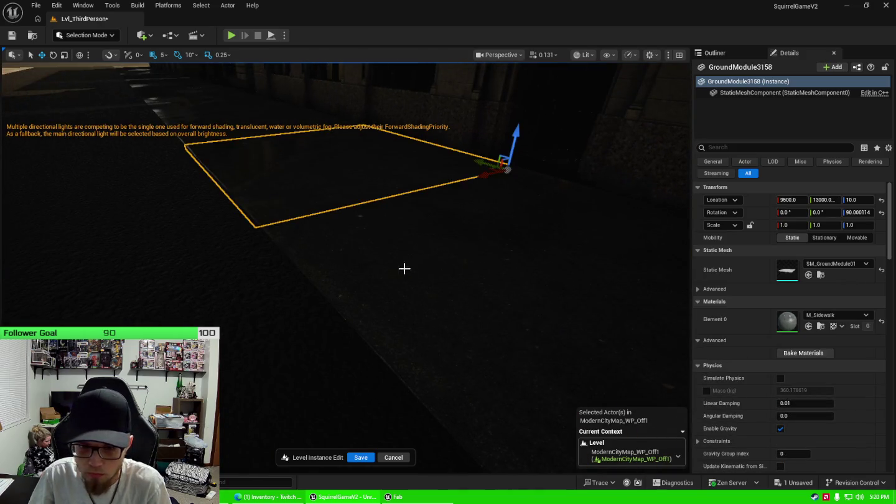
click(505, 262)
drag(581, 276, 482, 268)
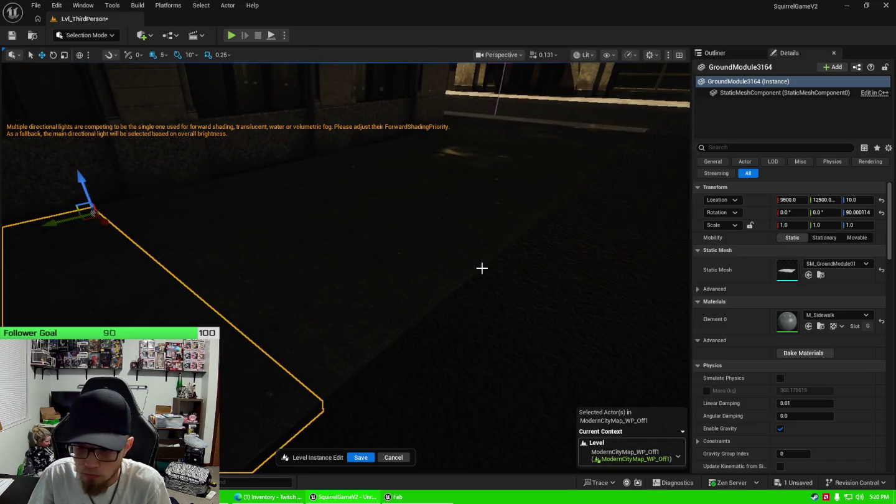
click(481, 268)
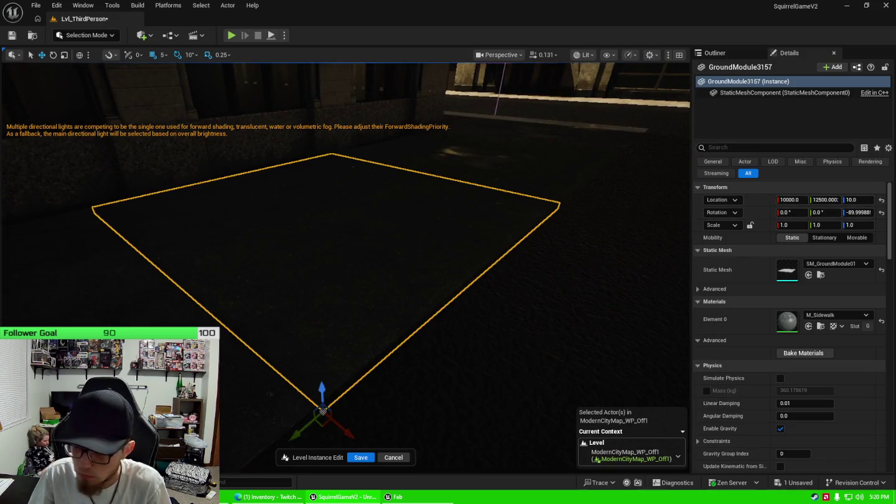
click(454, 266)
click(445, 265)
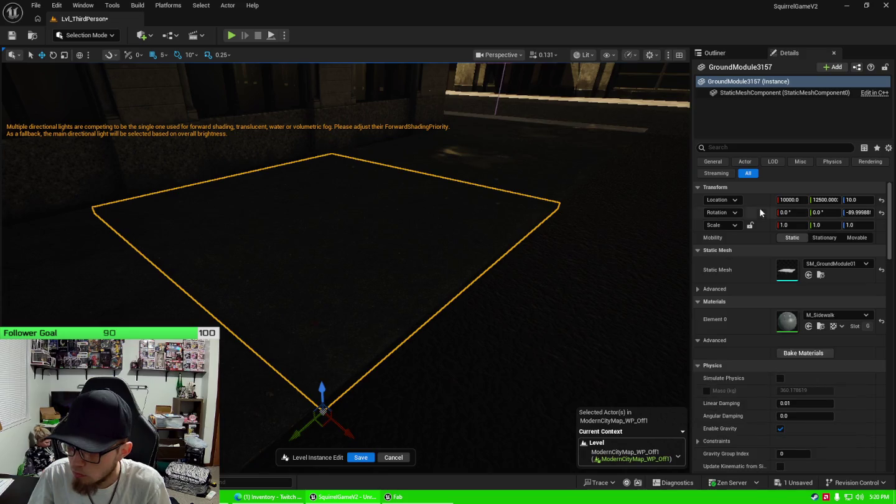
Step: Set GroundModule3157's Location X to 9500, slide it to 9990, then list actors with BP_MBuilding5 selected
text(95)
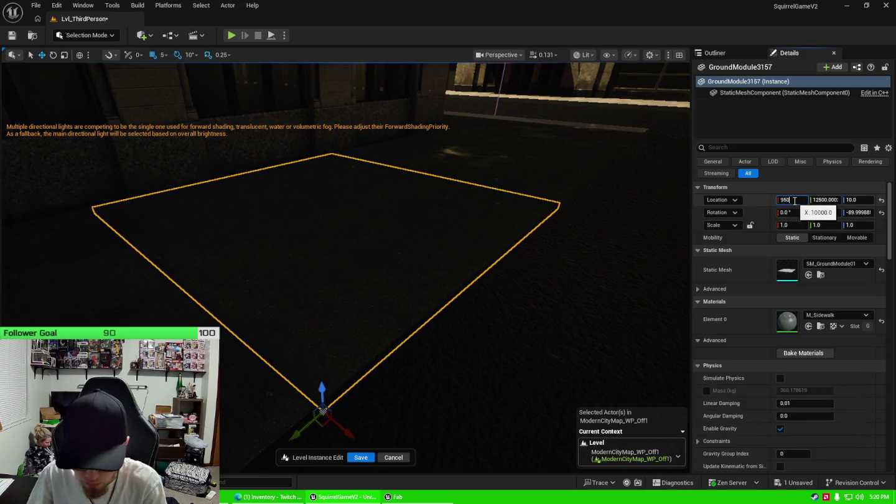
text(0)
key(Return)
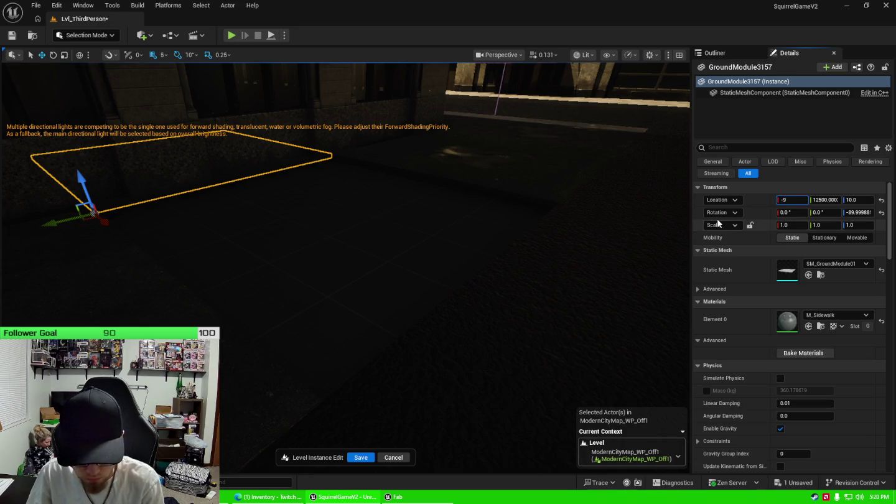
key(Return)
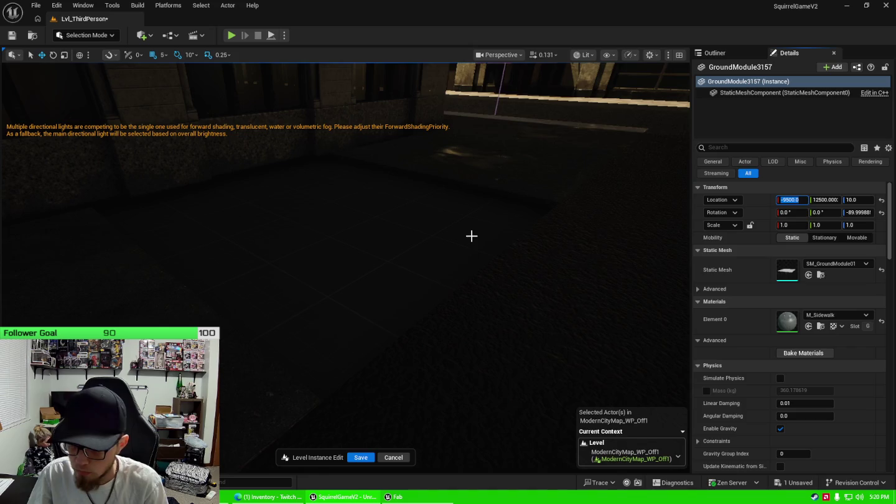
text(00)
key(Return)
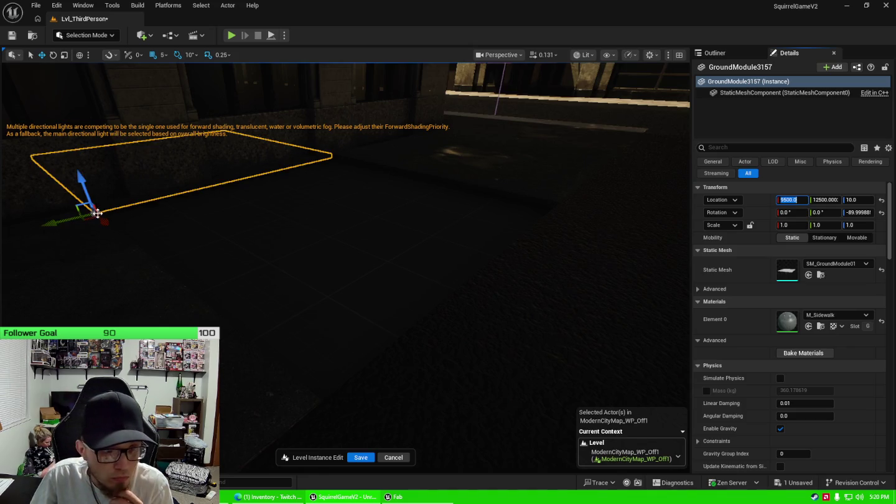
drag(103, 220, 361, 399)
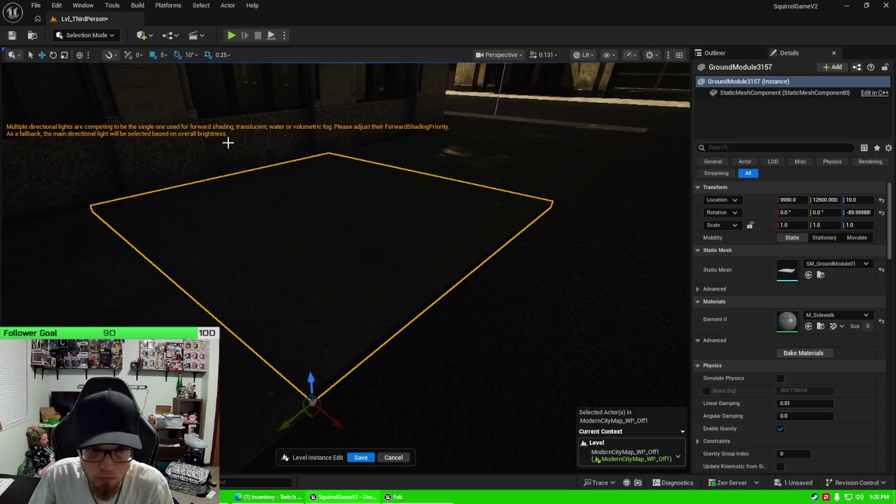
click(448, 121)
click(736, 52)
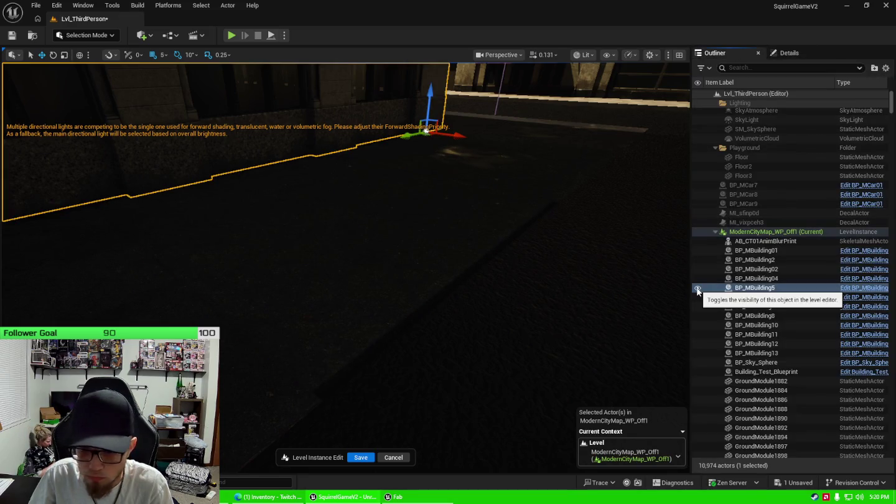
Step: Hide BP_MBuilding5 and raise GroundModule3157's Location X to 10000 in Details
click(697, 288)
click(382, 221)
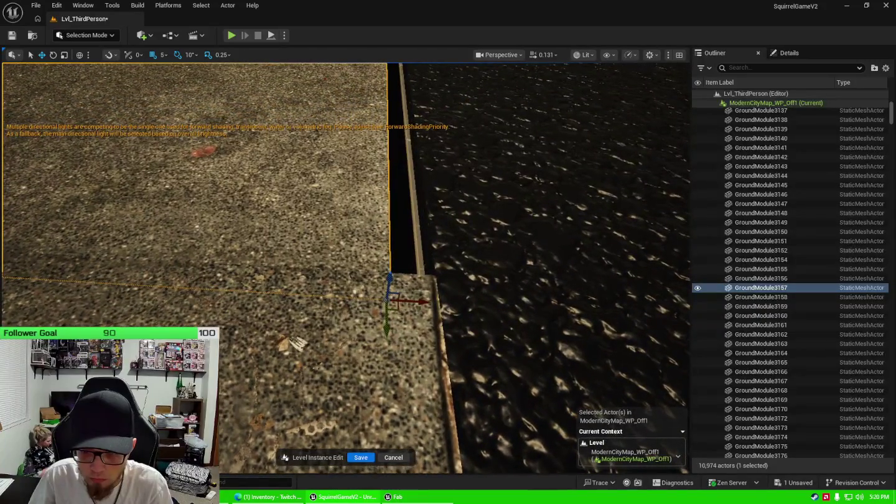
click(786, 54)
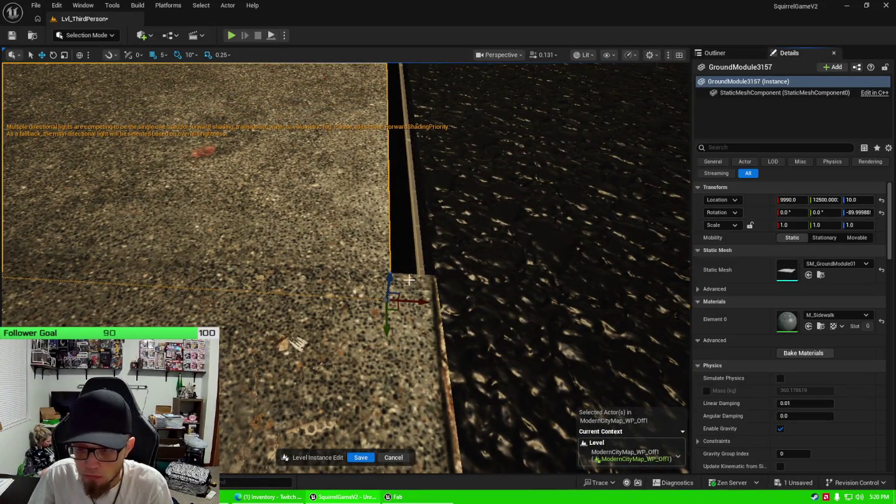
drag(788, 199, 790, 202)
drag(509, 254, 509, 254)
Step: Fly the view back over the street and select road piece GroundModule3543
click(280, 299)
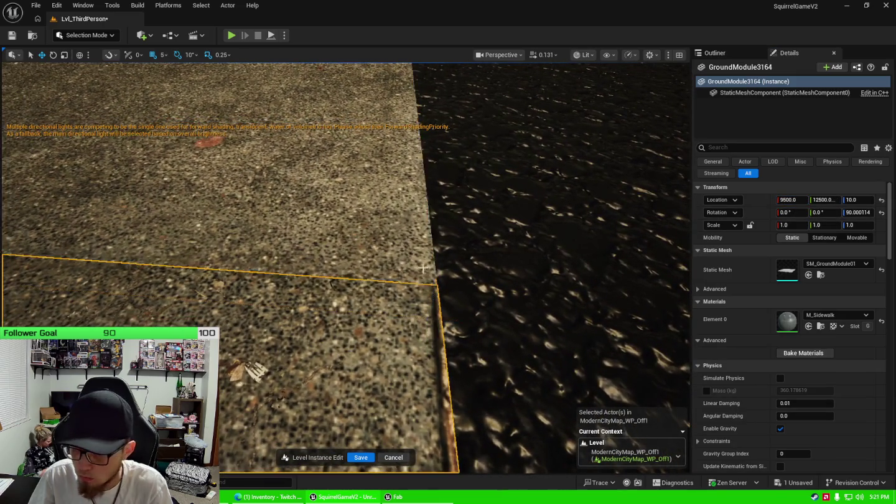
key(s)
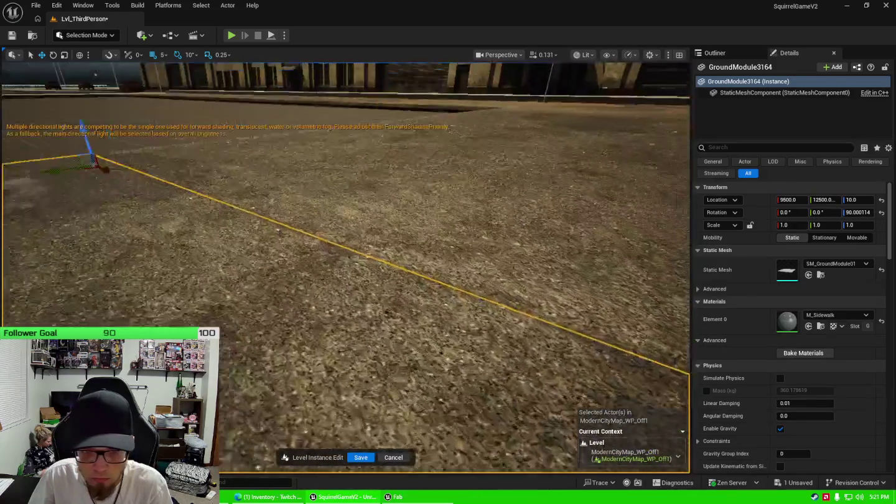
key(s)
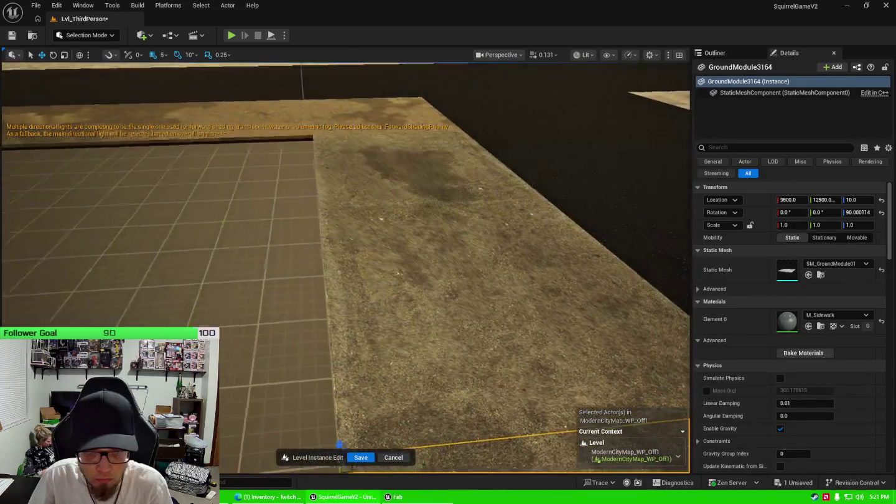
click(355, 206)
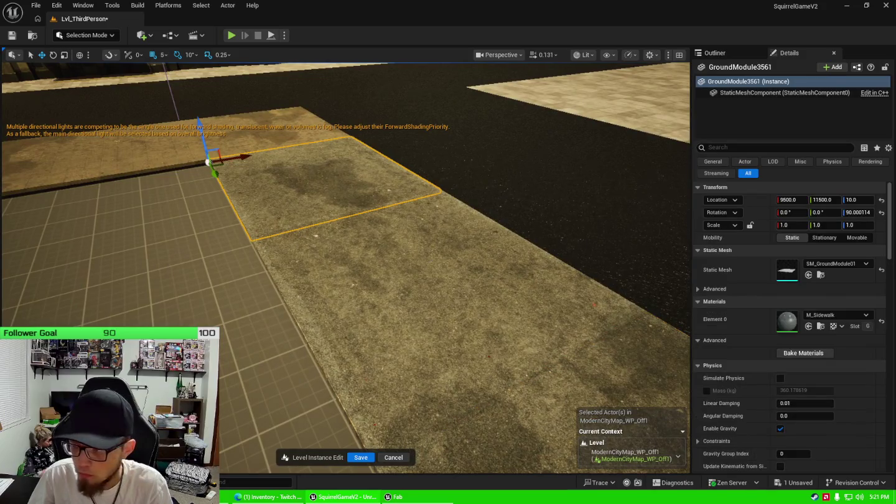
click(542, 222)
click(543, 223)
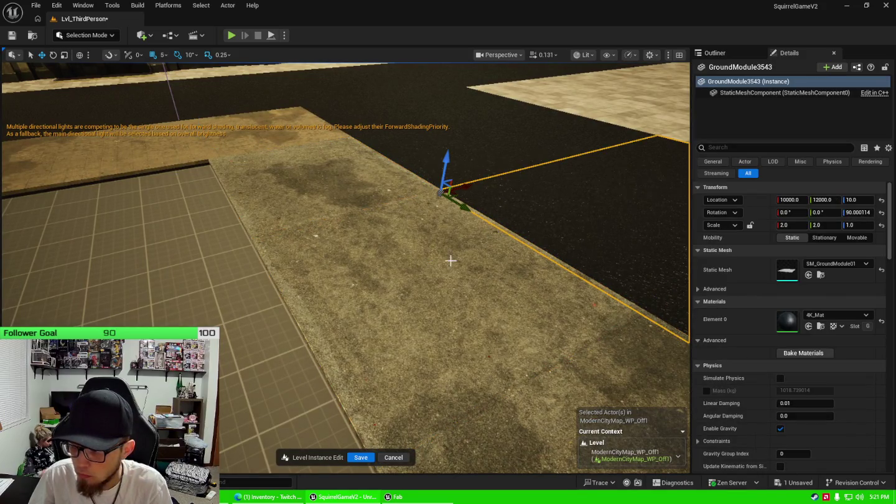
Step: Set GroundModule3157's yaw rotation to 0 and move the ground piece off the road onto the grid
click(421, 293)
click(421, 293)
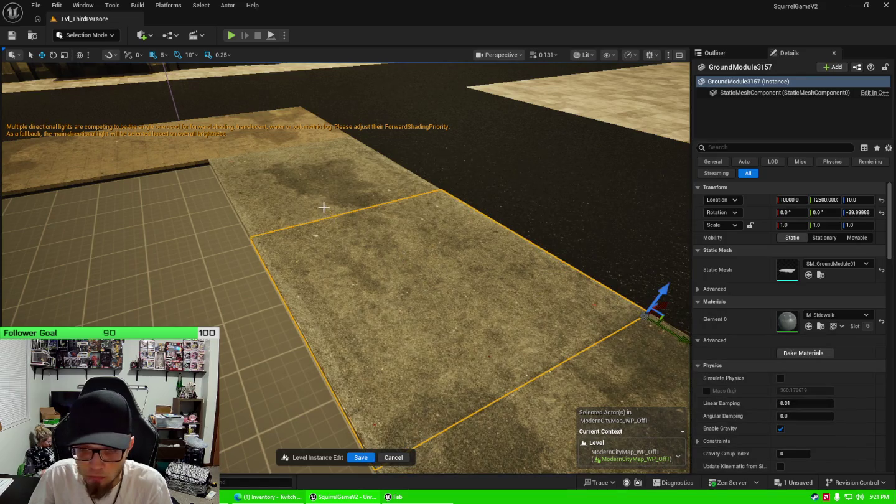
click(331, 215)
click(384, 274)
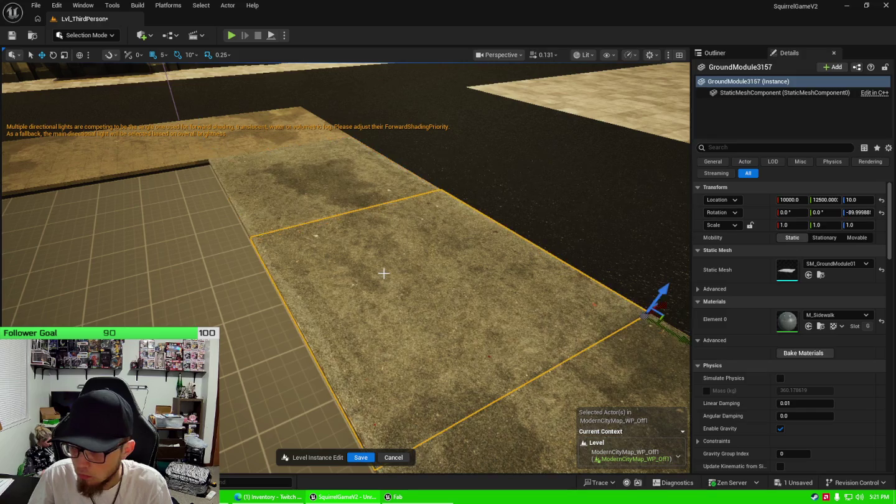
key(f)
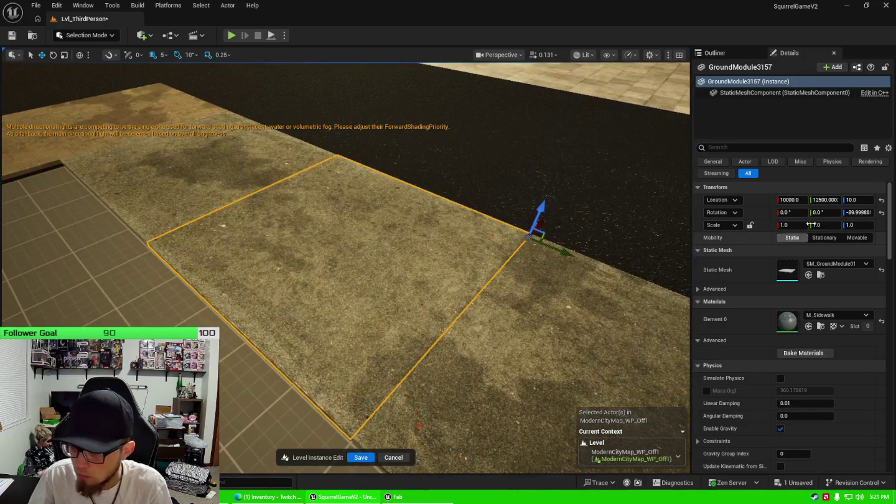
click(861, 213)
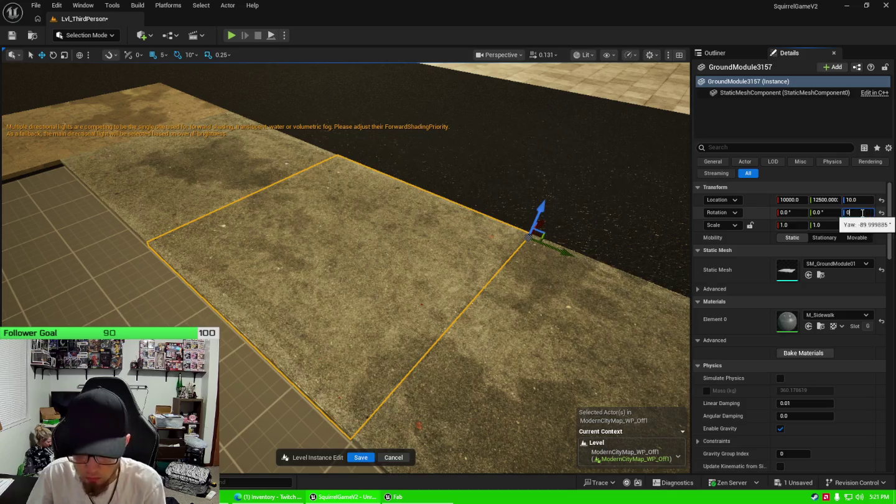
text(.0)
key(Return)
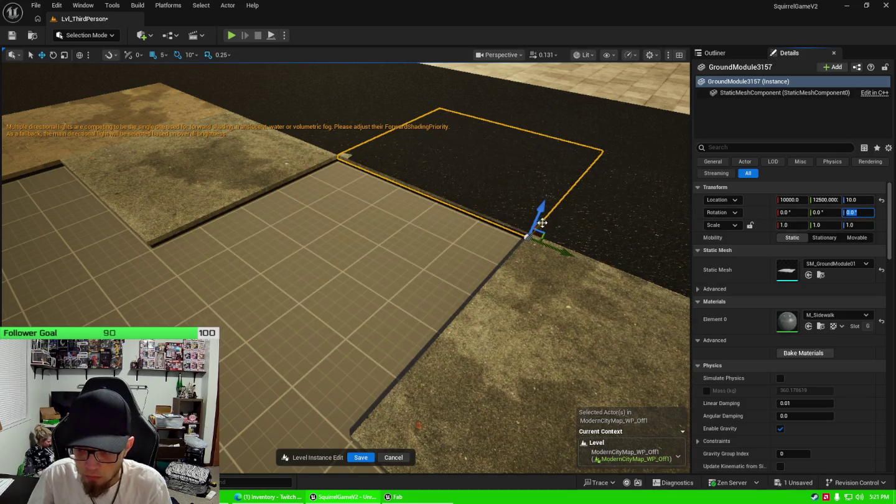
drag(543, 224, 337, 358)
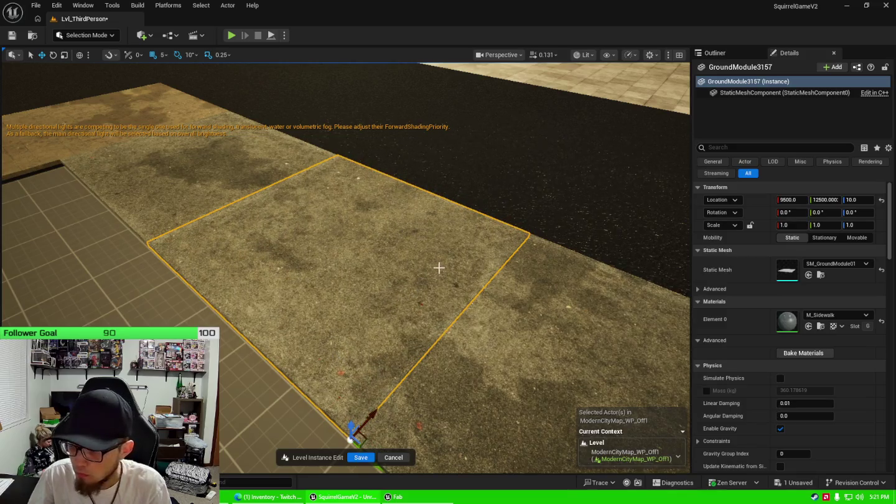
Step: Select nearby ground pieces, ending on GroundModule3164, and survey the sidewalk and road
key(a)
click(283, 173)
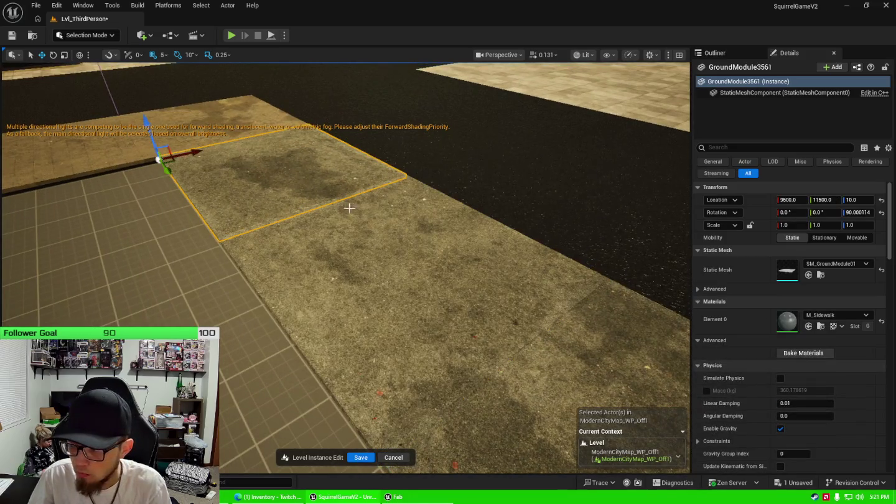
key(w)
click(349, 274)
click(272, 260)
click(478, 277)
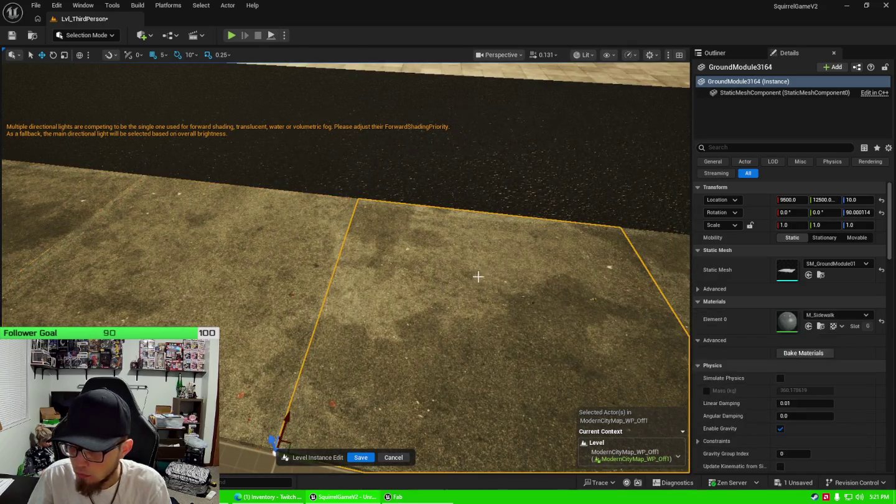
key(s)
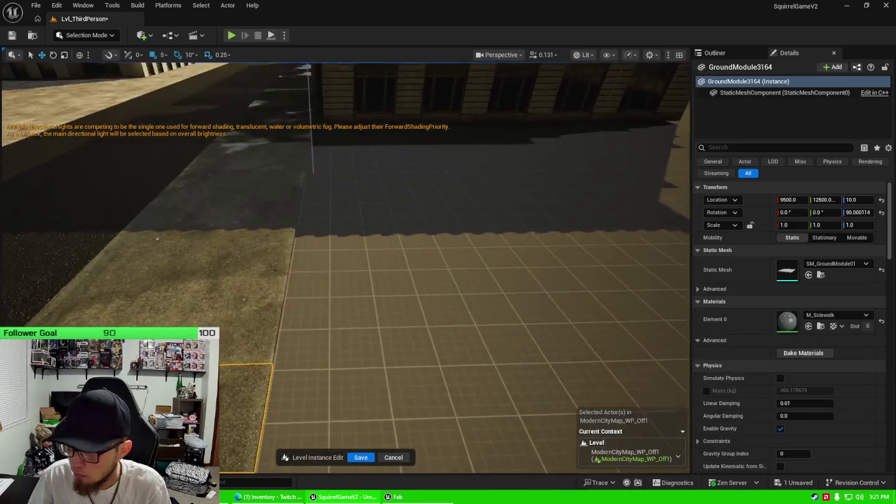
key(s)
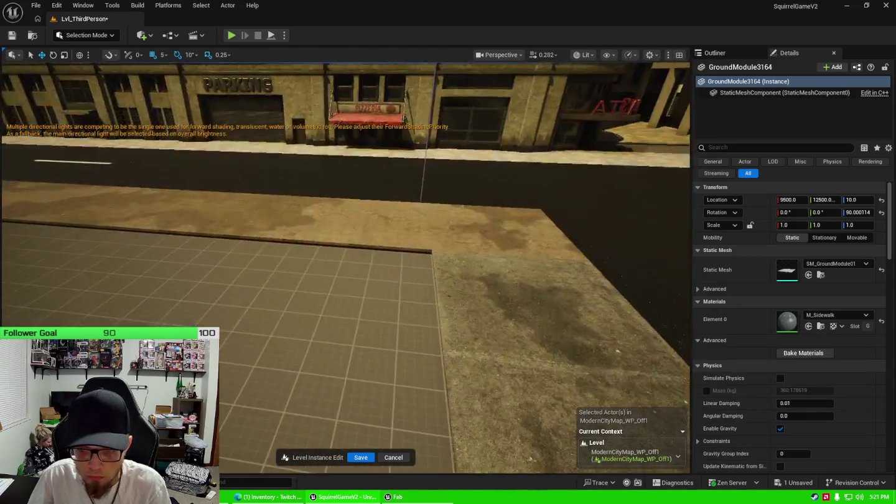
key(w)
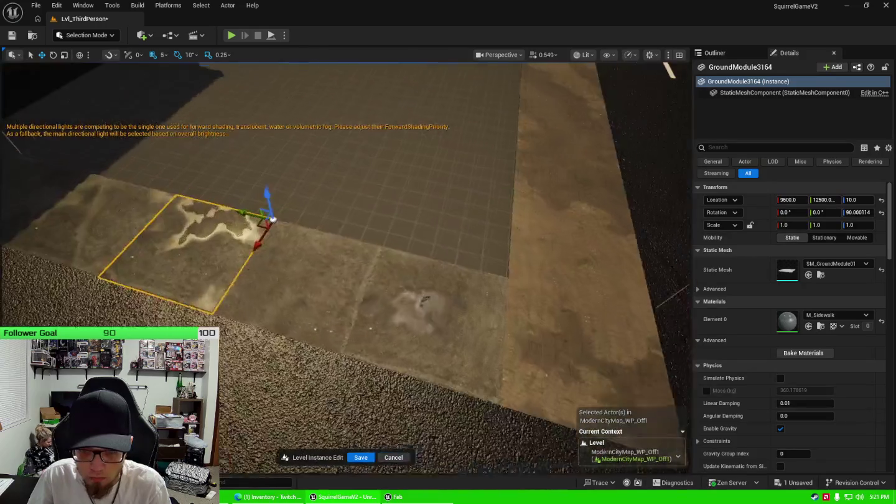
scroll(up, 3)
key(s)
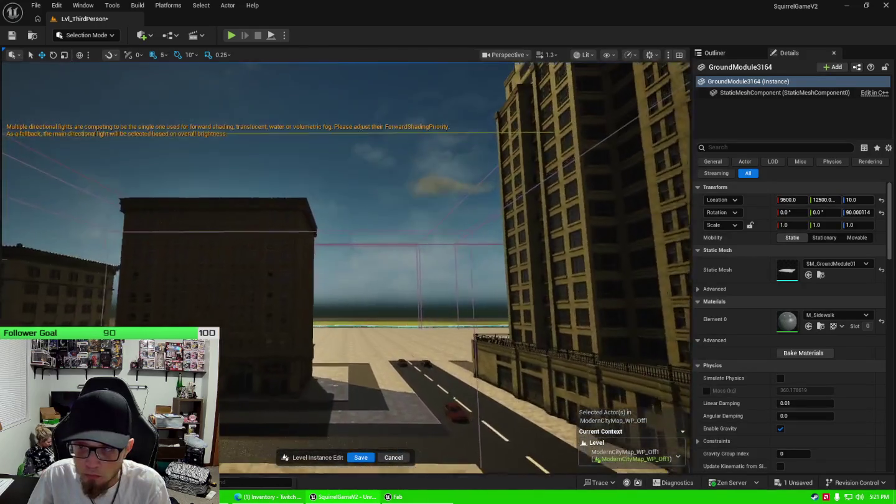
key(w)
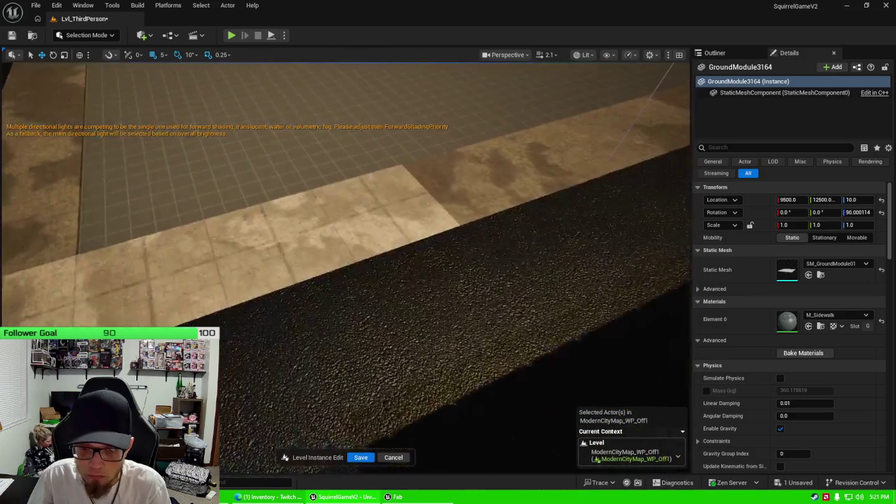
key(s)
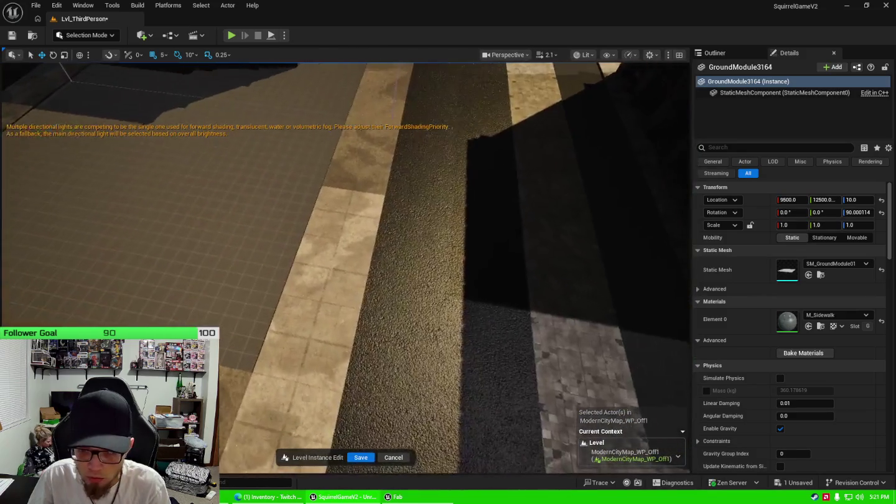
key(w)
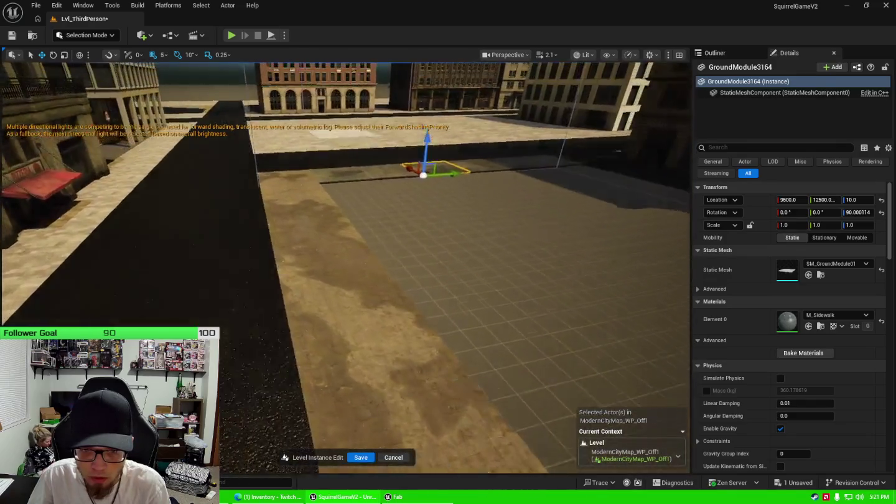
key(s)
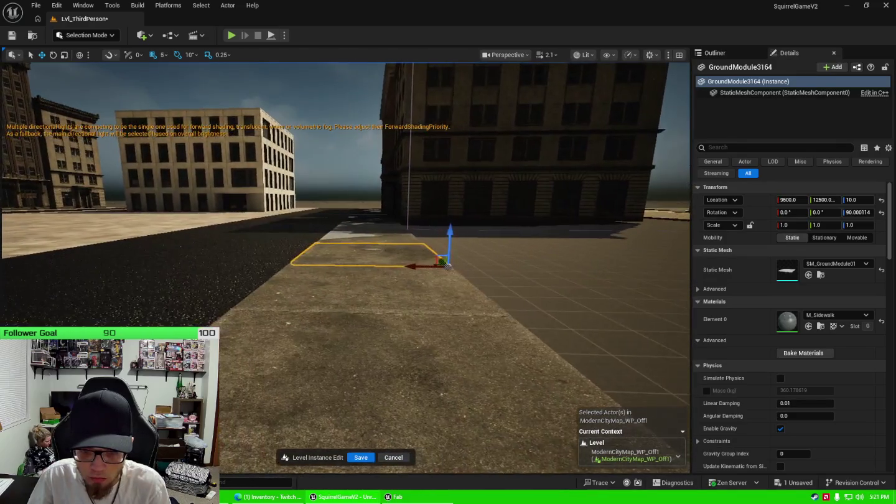
key(w)
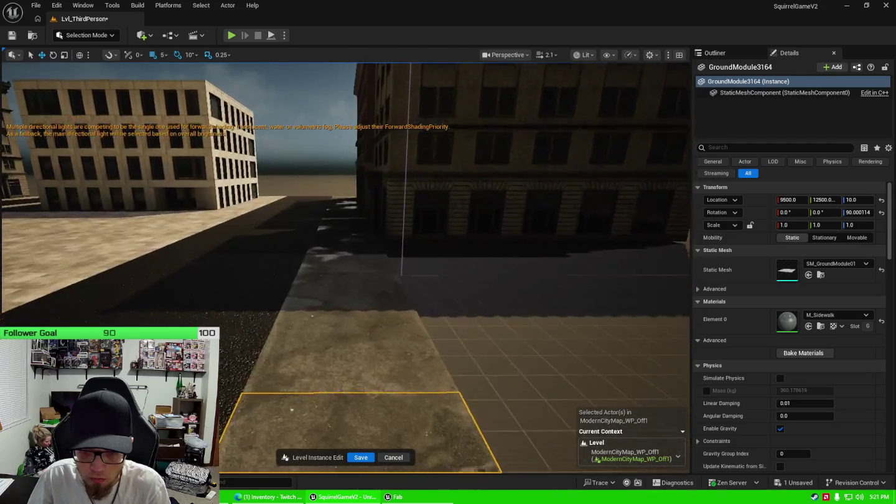
key(s)
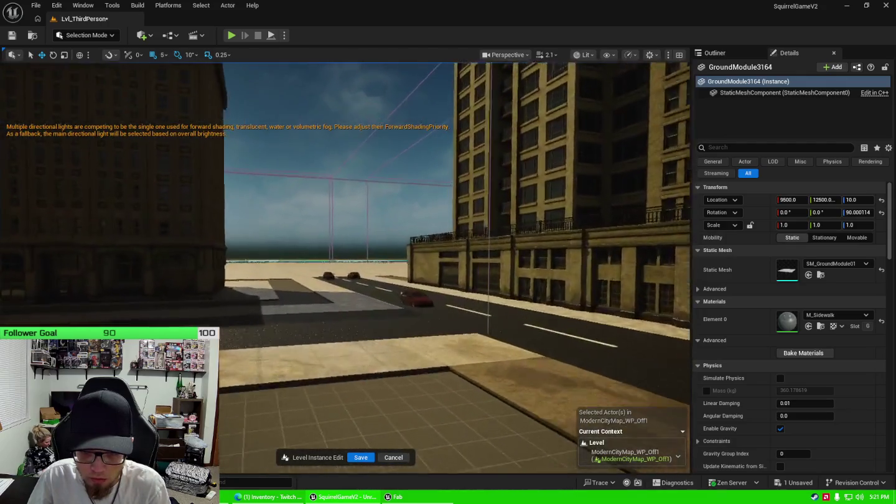
key(w)
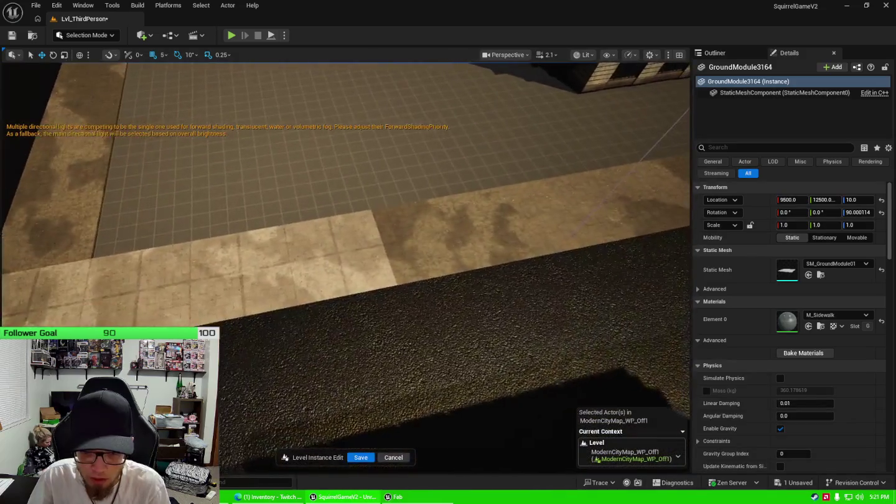
Step: Preview MI_Sidewalk_Plaza_B on three ground pieces along the building wall
key(ctrl+space)
drag(578, 323, 411, 228)
key(ctrl+space)
drag(592, 326, 447, 293)
key(ctrl+space)
drag(564, 338, 445, 326)
Step: Apply MI_Sidewalk_Plaza_B to four more ground pieces along the building wall
key(ctrl+space)
drag(593, 318, 511, 343)
key(ctrl+space)
drag(594, 305, 498, 284)
key(ctrl+space)
key(ctrl+space)
drag(579, 319, 529, 274)
key(ctrl+space)
drag(574, 333, 186, 298)
key(ctrl+space)
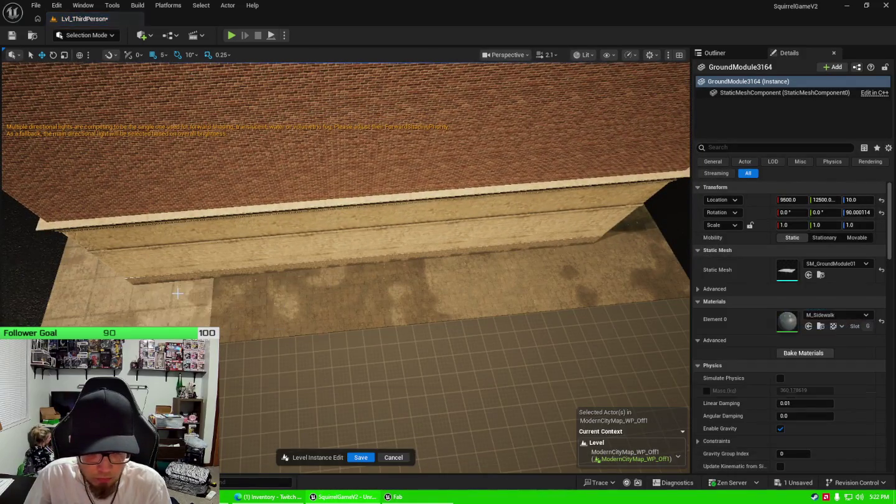
Step: Drag MI_Sidewalk_Plaza_B from the Content Drawer onto three more ground pieces
key(ctrl+space)
drag(579, 318, 592, 364)
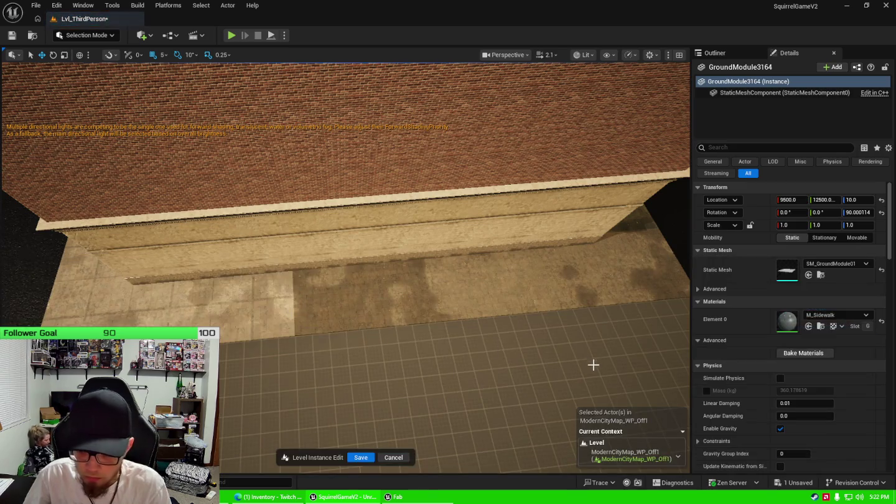
key(ctrl+space)
drag(579, 319, 374, 320)
key(ctrl+space)
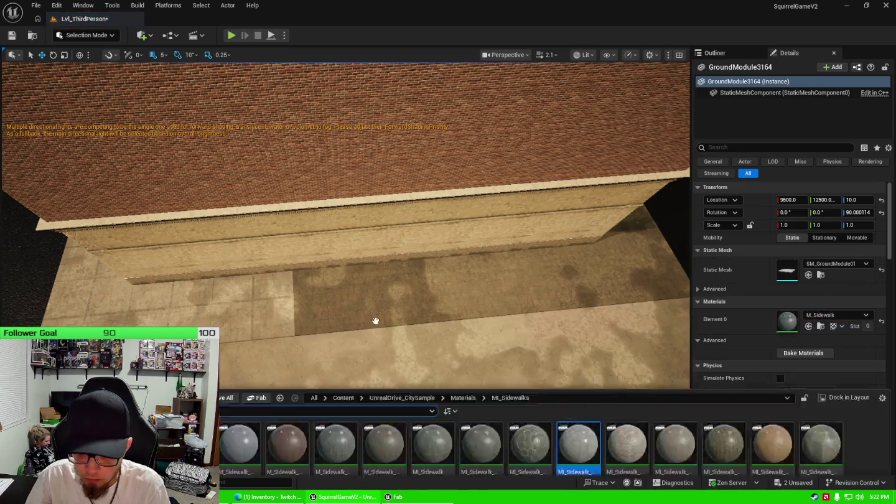
drag(579, 318, 442, 299)
Step: Undo the accidentally placed ground mesh with Ctrl+Z and refocus on the building edge
drag(373, 280, 411, 280)
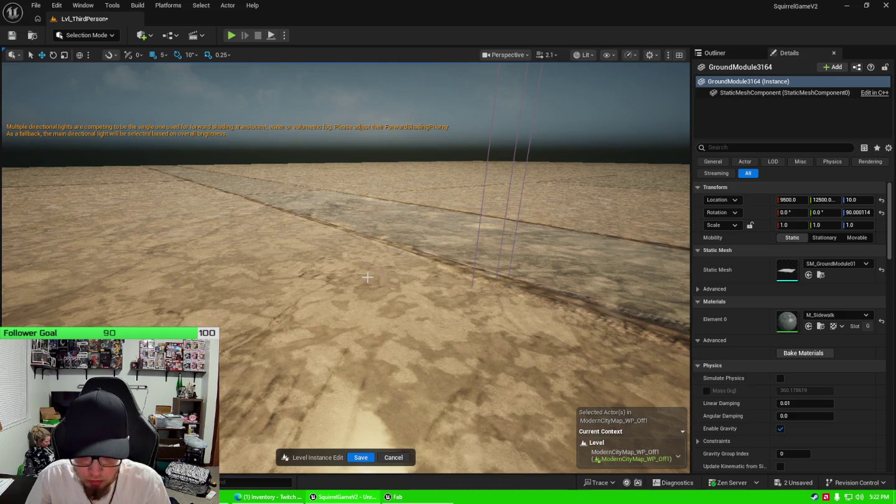
key(ctrl+z)
key(f)
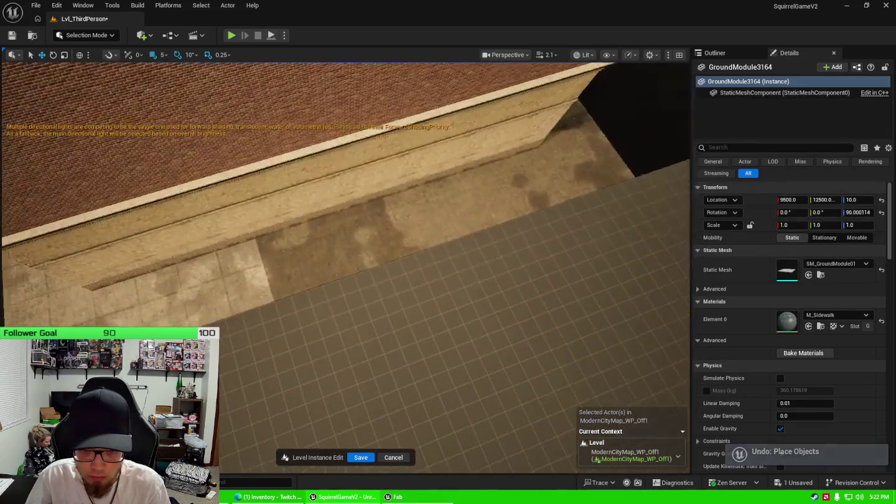
Step: Apply MI_Sidewalk_Plaza_B to five more ground pieces beside the building
key(ctrl+space)
drag(574, 325, 312, 270)
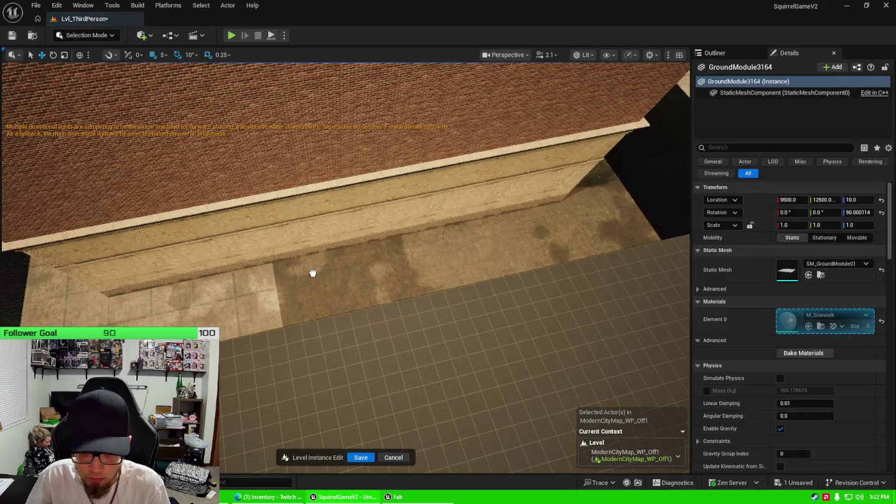
key(ctrl+space)
drag(572, 221, 404, 254)
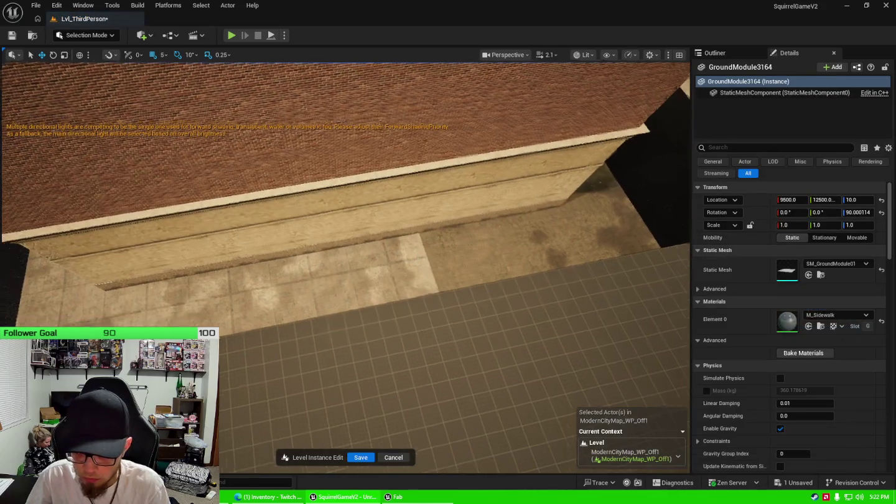
key(ctrl+space)
drag(579, 329, 382, 274)
key(ctrl+space)
drag(578, 311, 321, 256)
key(ctrl+space)
drag(529, 314, 349, 237)
Step: Apply MI_Sidewalk_Plaza_B to four more ground pieces below the brick building
drag(458, 212, 456, 208)
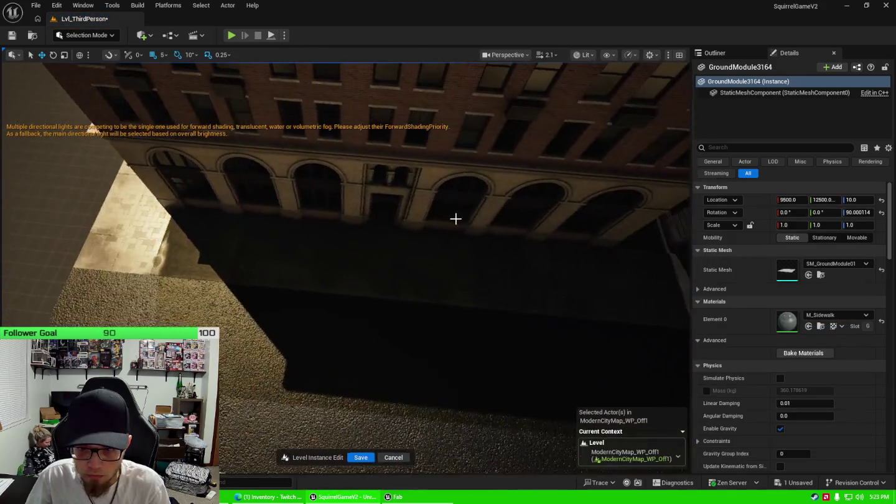
key(ctrl+space)
drag(579, 313, 210, 249)
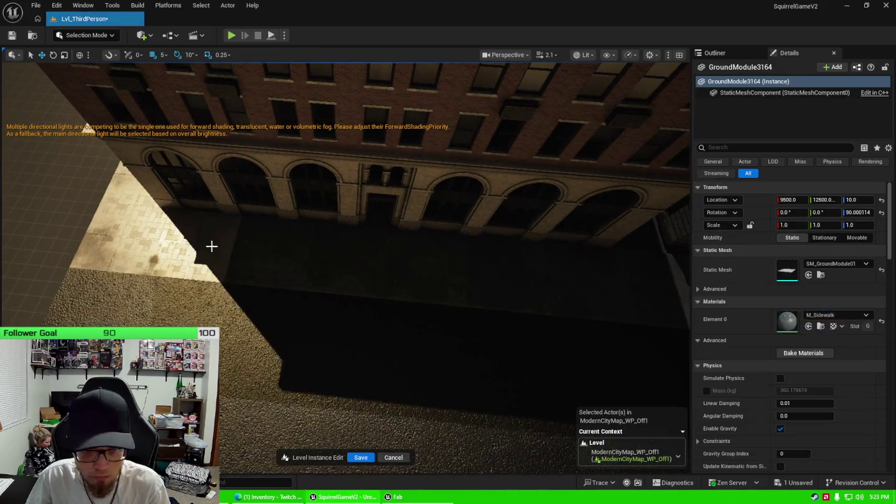
key(ctrl+space)
drag(581, 233, 274, 249)
key(ctrl+space)
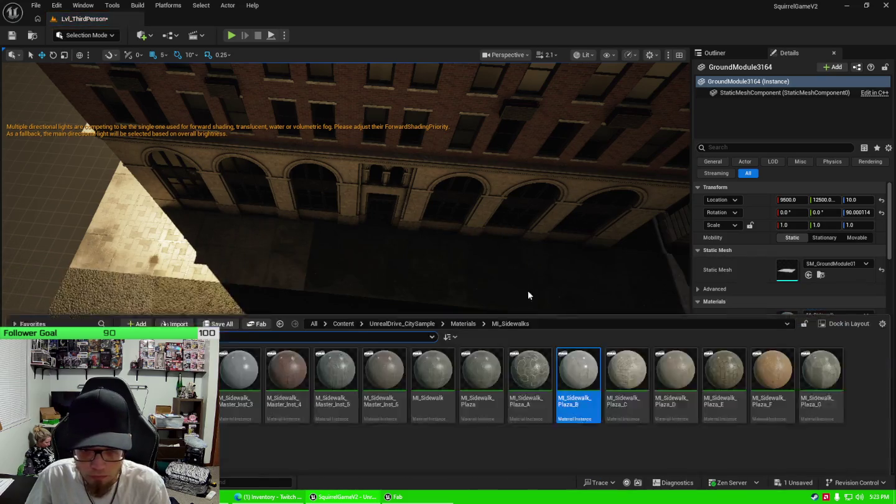
drag(579, 314, 355, 286)
key(ctrl+space)
drag(579, 319, 355, 300)
key(ctrl+space)
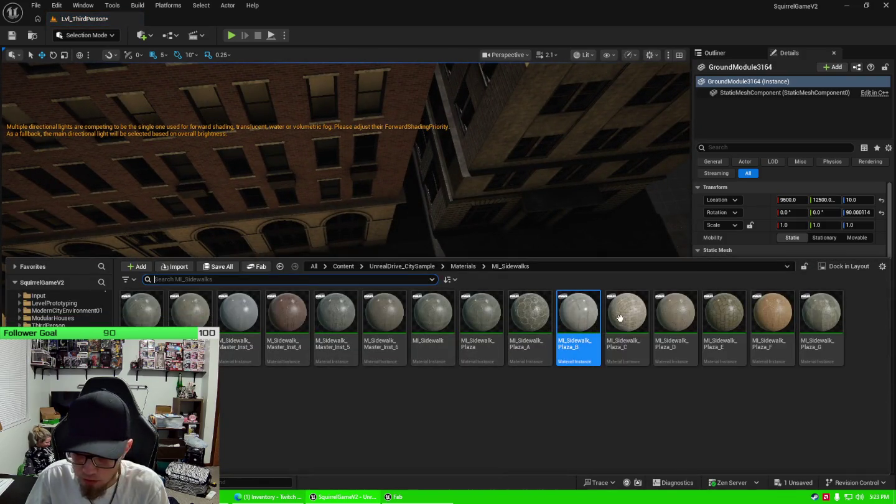
key(ctrl+space)
drag(570, 274, 267, 291)
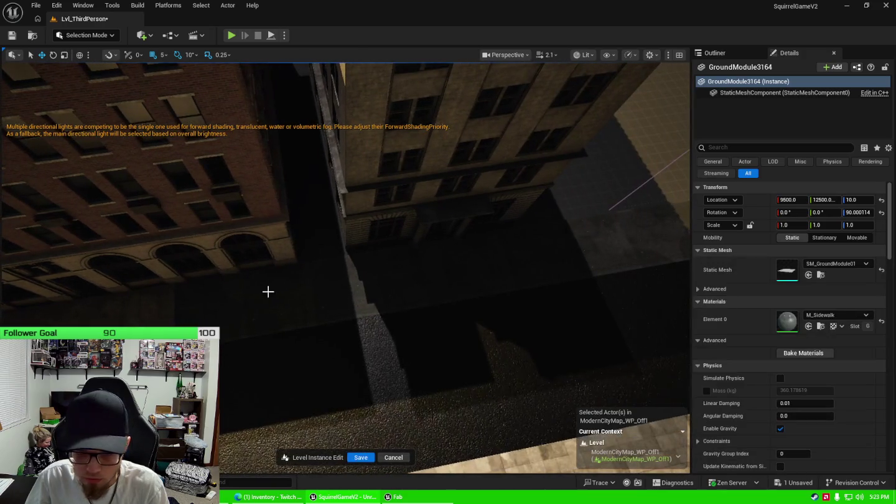
Step: Select the strip of dark M_Sidewalk tiles running along the street
click(280, 298)
click(340, 302)
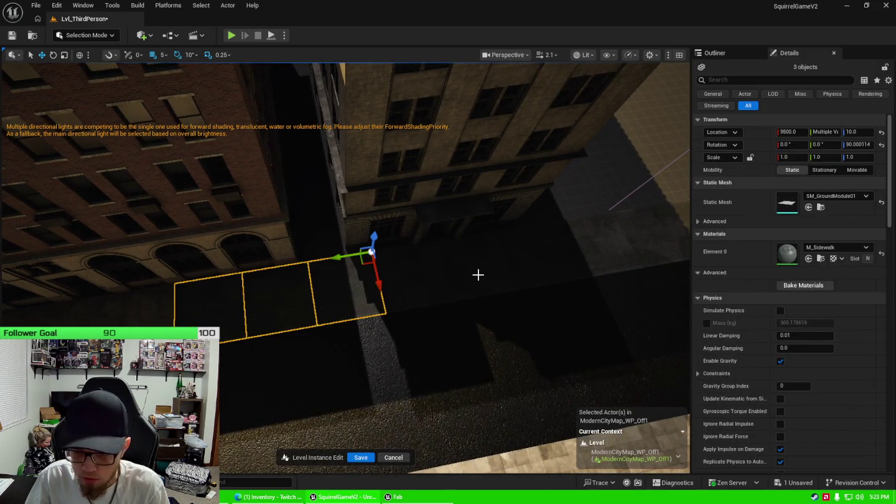
click(666, 242)
drag(666, 242, 568, 282)
click(558, 251)
click(582, 230)
click(607, 211)
drag(592, 262, 593, 263)
Step: Set Element 0's material on the selected tiles to MI_Sidewalk_Plaza_B
key(ctrl+space)
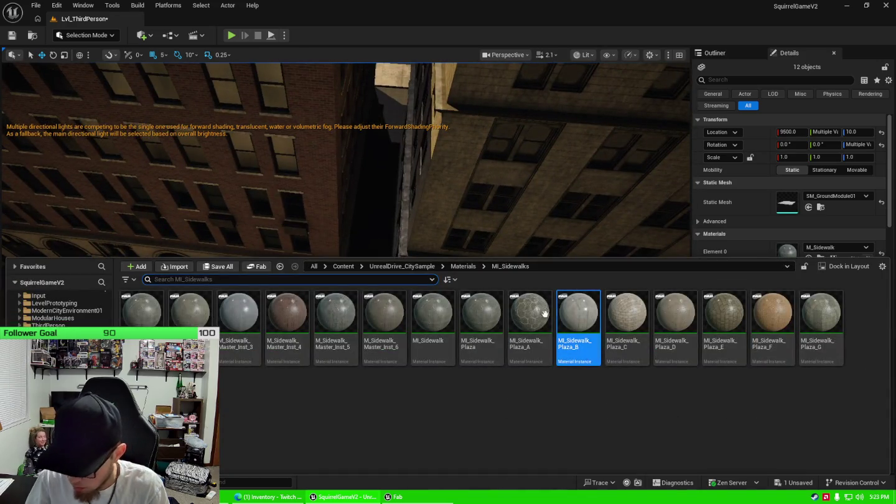
mouse_move(580, 310)
key(ctrl+space)
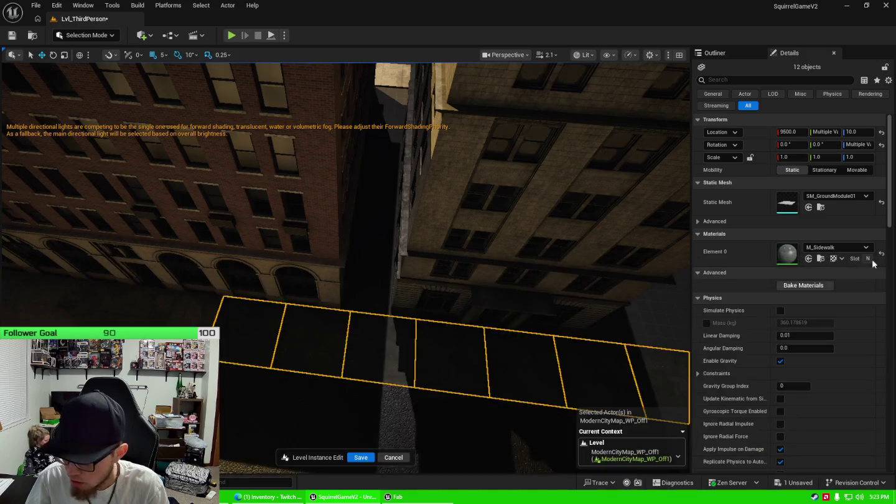
click(834, 247)
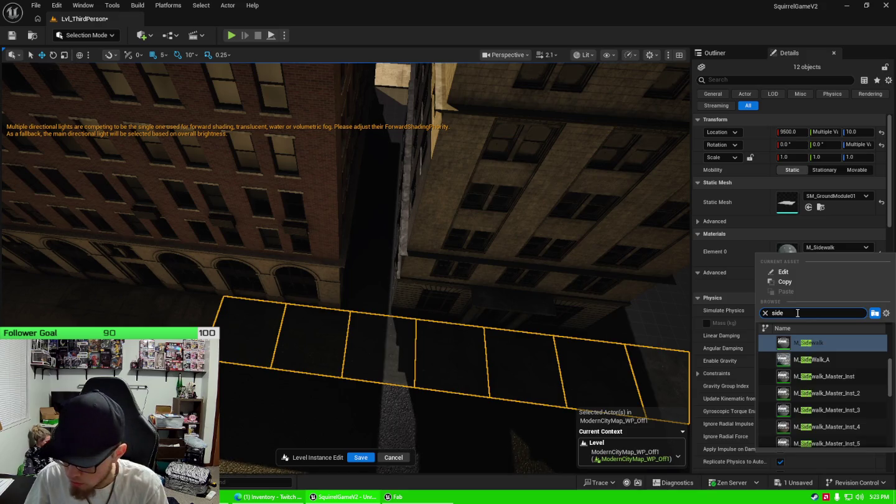
scroll(down, 3)
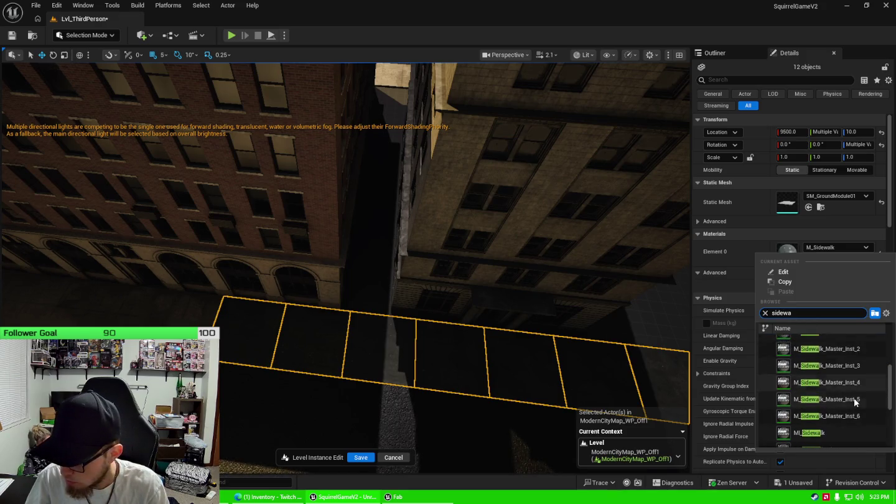
click(848, 438)
drag(526, 331, 310, 354)
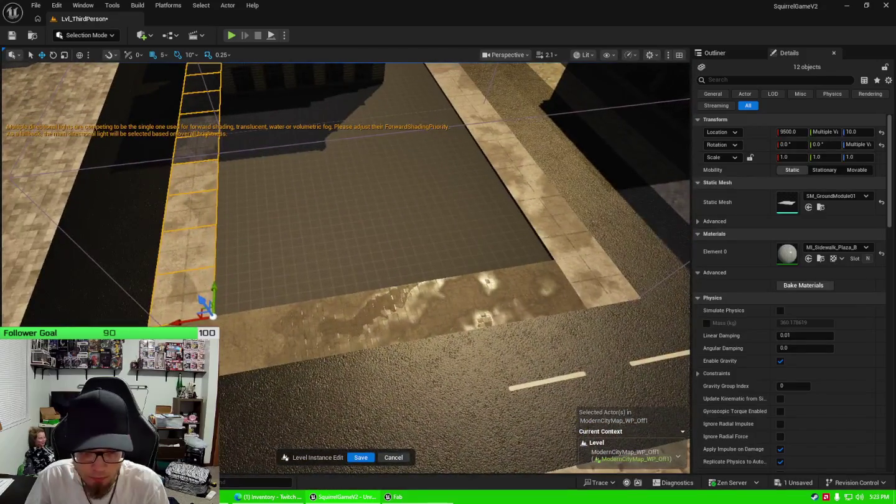
Step: Ctrl-select the sidewalk tiles along the road edge
click(273, 327)
click(305, 321)
click(391, 308)
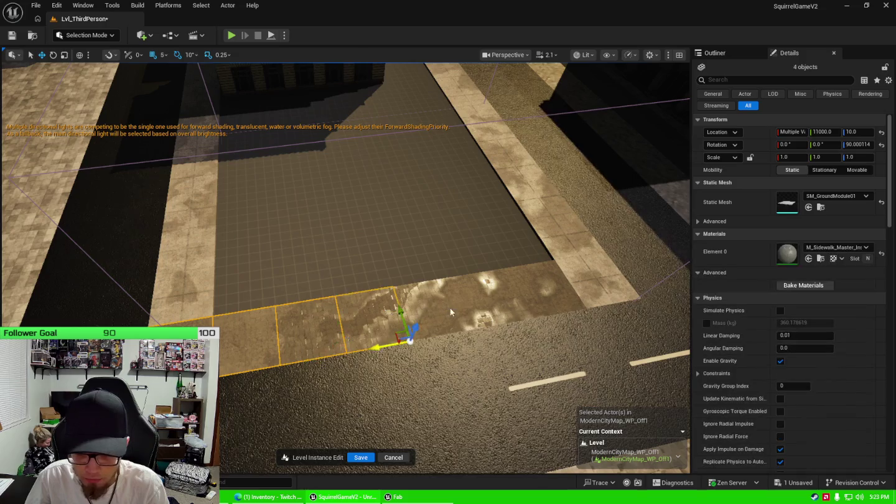
click(483, 300)
click(521, 296)
Step: Search 'side' in Element 0's material list and assign MI_Sidewalk_Plaza_B to them
click(843, 249)
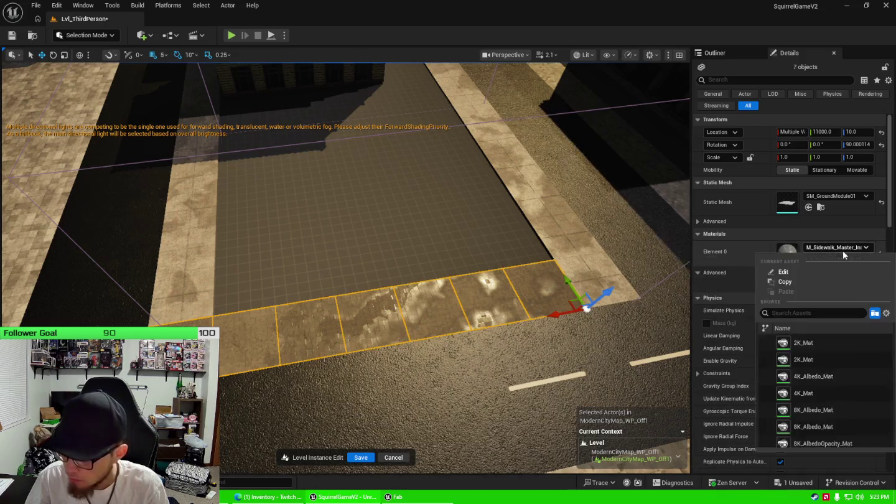
scroll(down, 3)
scroll(up, 3)
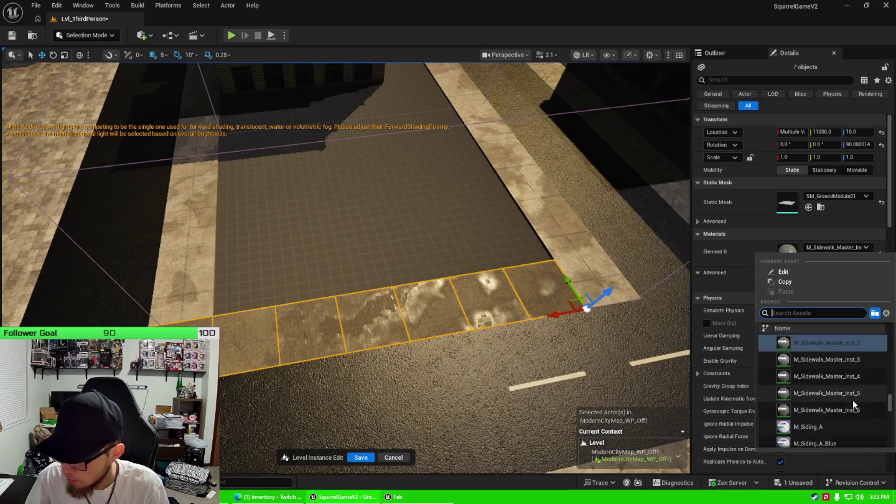
scroll(up, 3)
scroll(down, 3)
text(side)
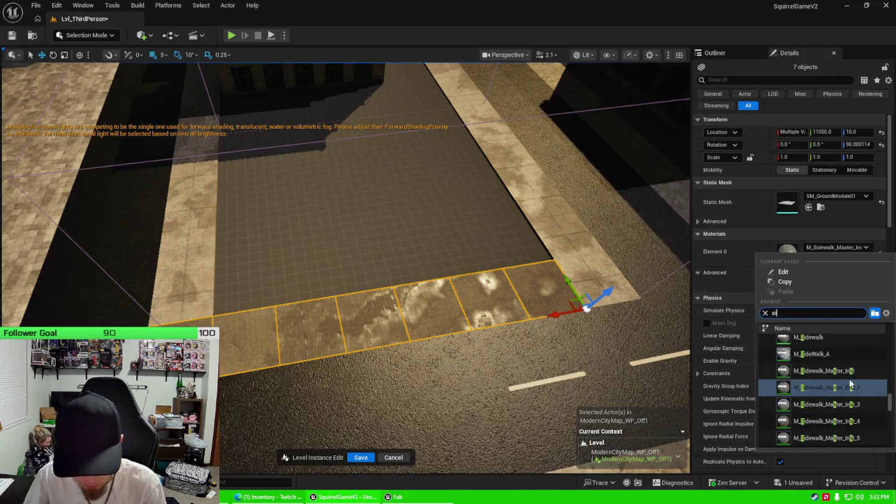
scroll(down, 3)
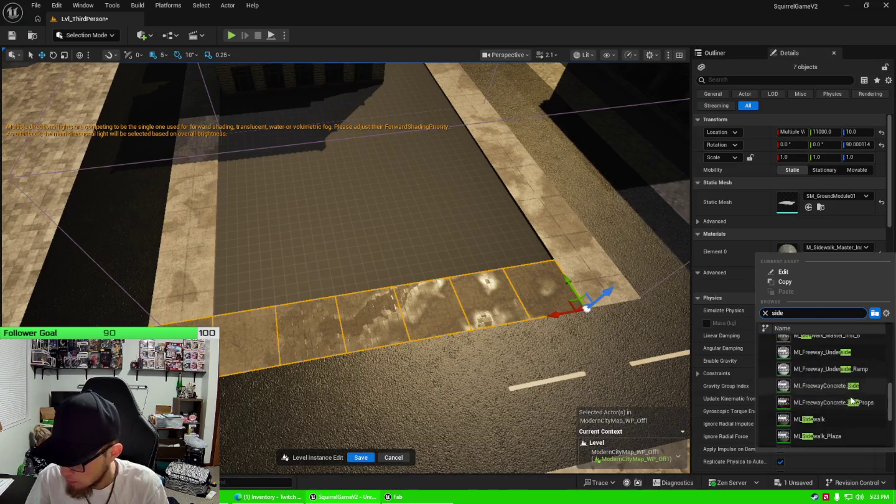
scroll(down, 3)
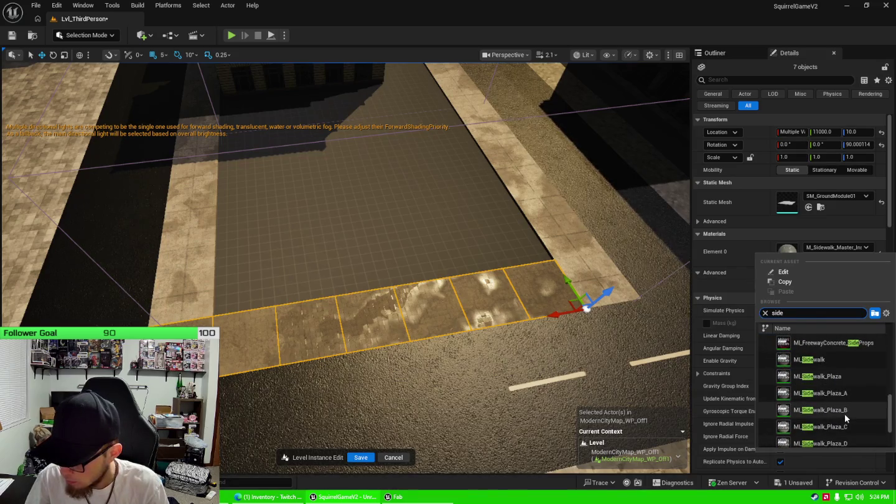
click(845, 413)
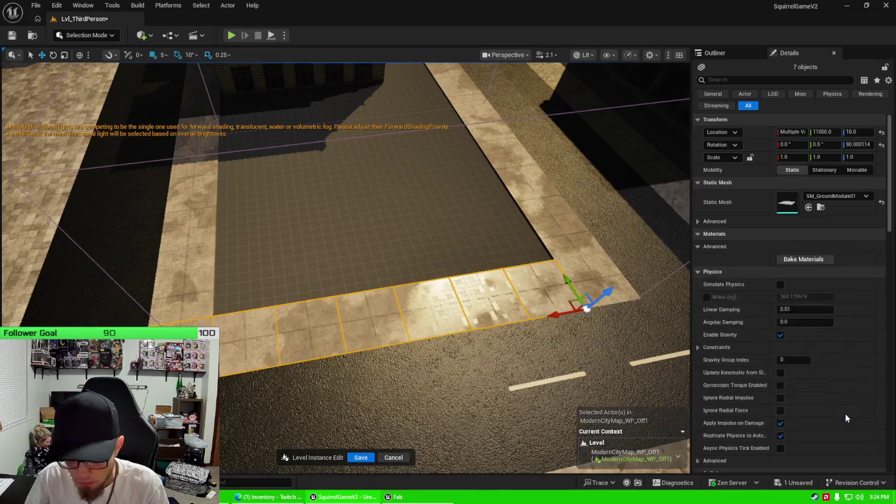
Step: Fly over the plaza area and select the small plaza tile GroundModule3203
drag(436, 280, 353, 210)
drag(506, 299, 456, 310)
click(251, 337)
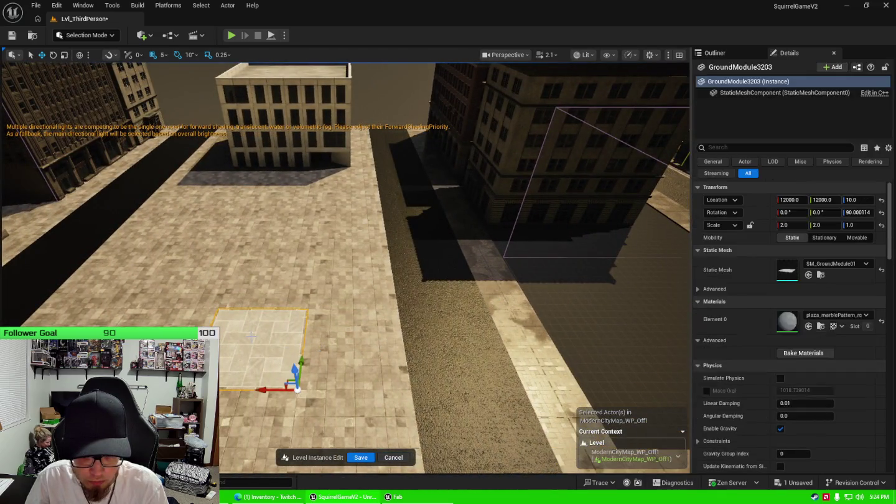
Step: Delete GroundModule3203 and slide a neighbouring plaza tile into the empty patch
key(Delete)
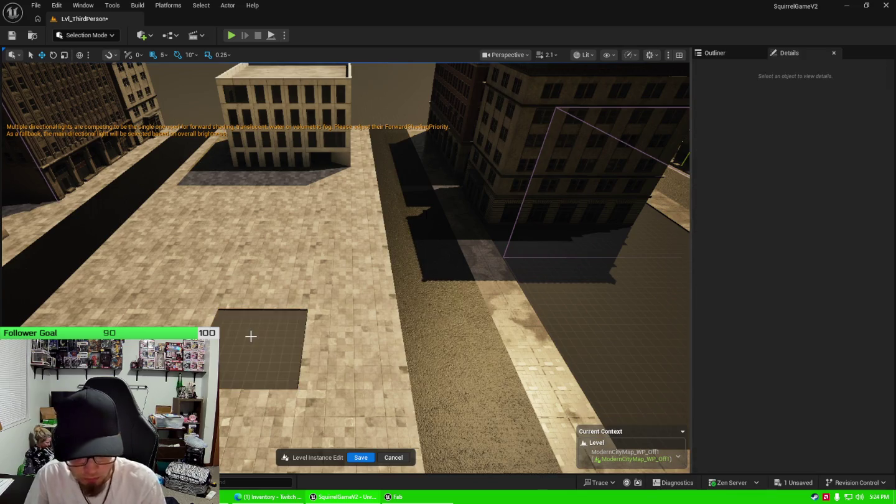
drag(256, 271, 256, 293)
click(256, 271)
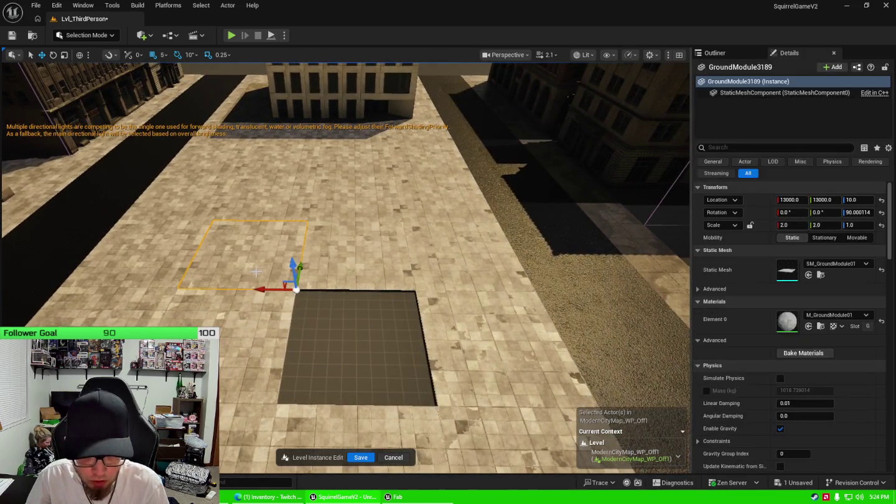
click(373, 272)
click(353, 434)
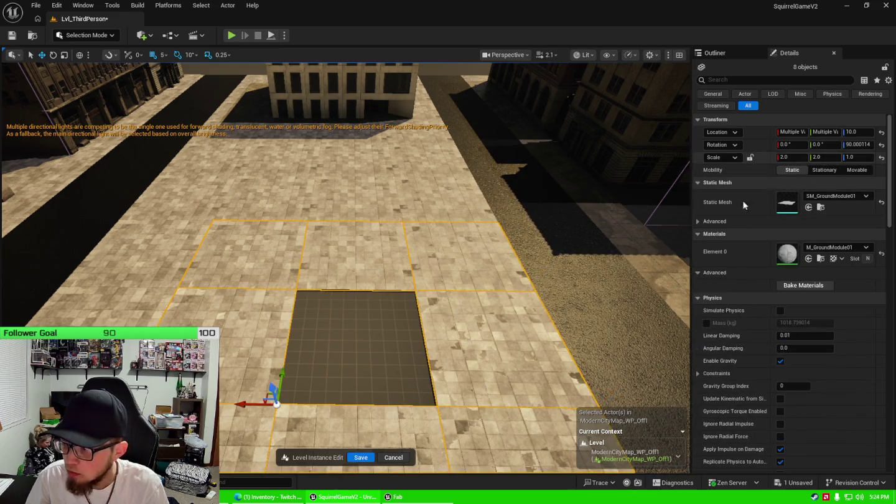
click(364, 257)
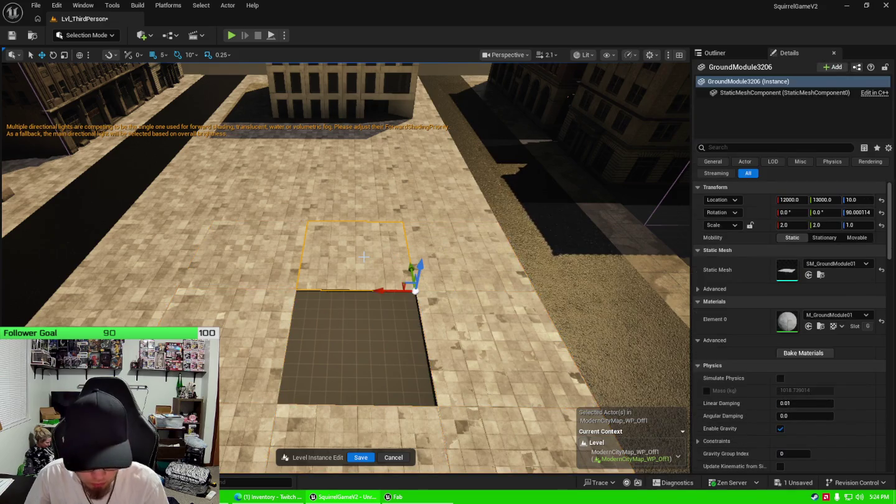
drag(406, 271, 414, 369)
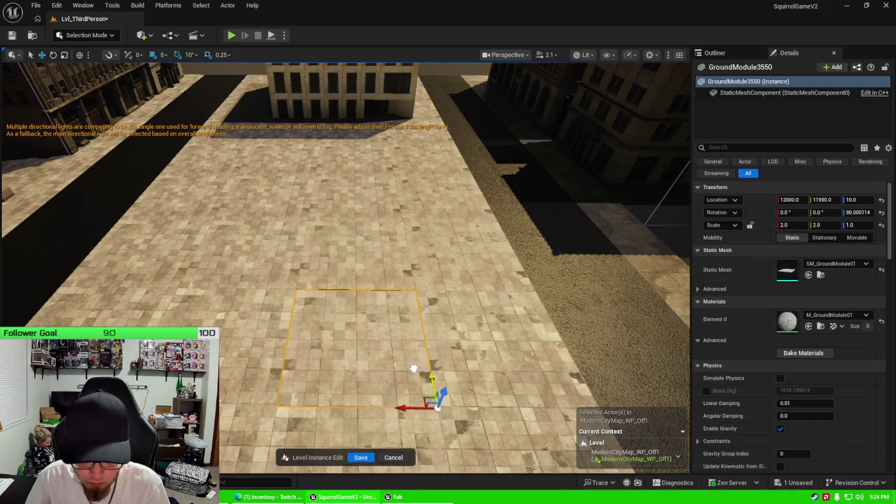
Step: Check GroundModule3550's placement at 12000, 12000, 10 against its neighbouring tiles
key(w)
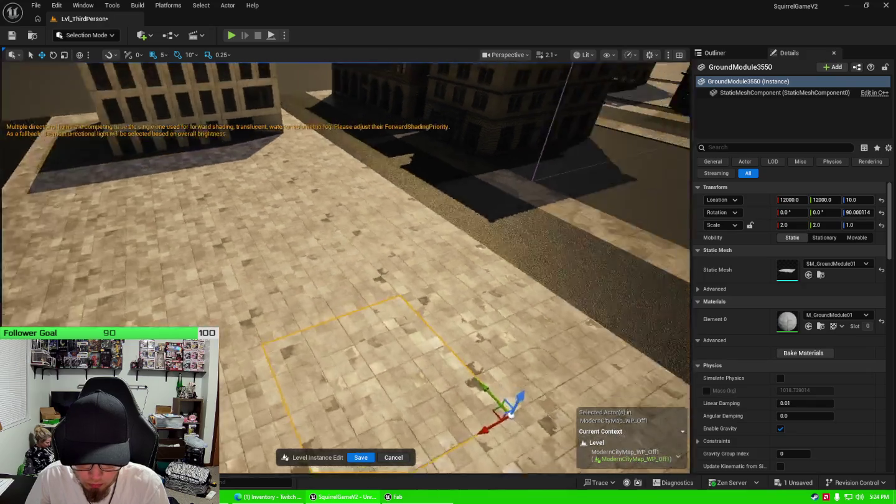
key(w)
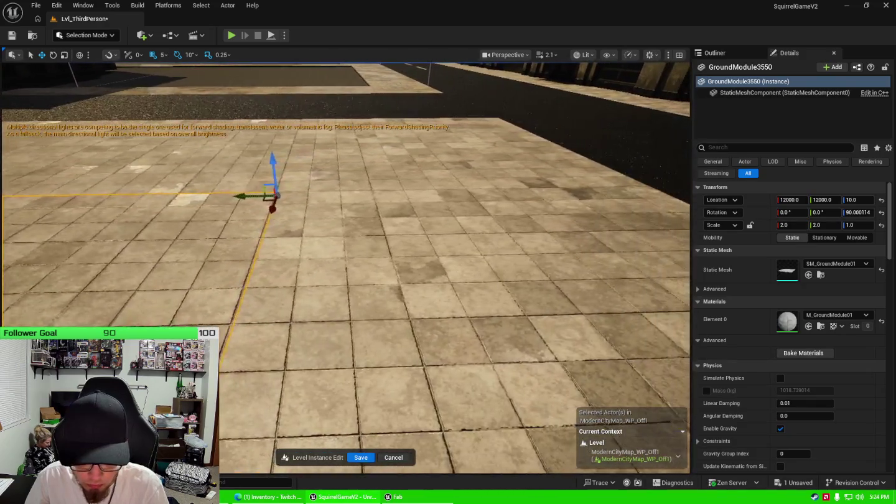
click(382, 313)
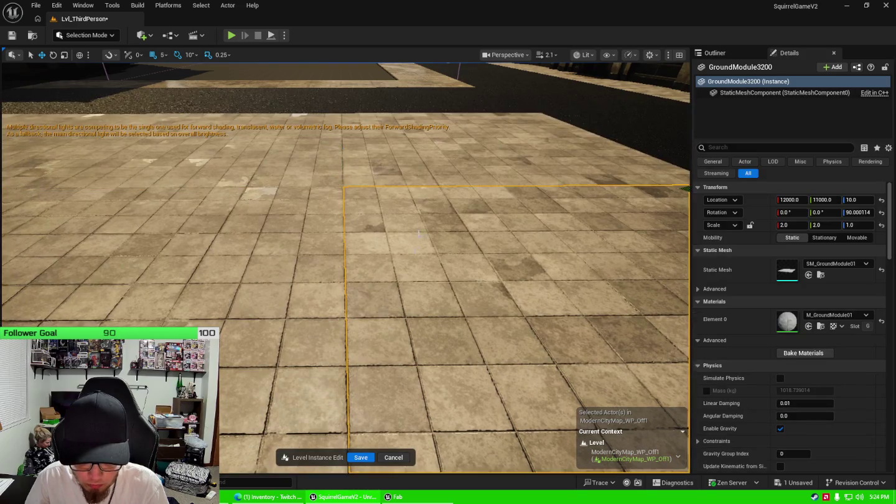
click(428, 162)
click(262, 294)
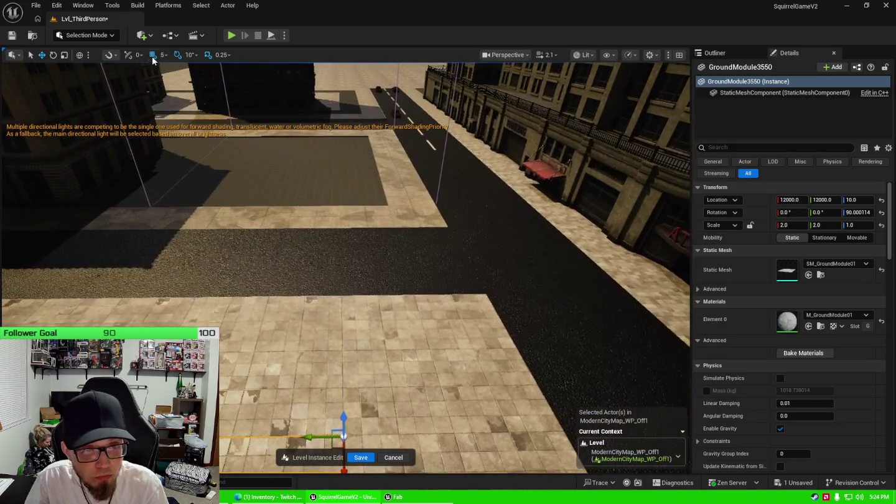
Step: Set the viewport location grid snap size to 100
click(164, 55)
click(184, 119)
drag(445, 291, 422, 285)
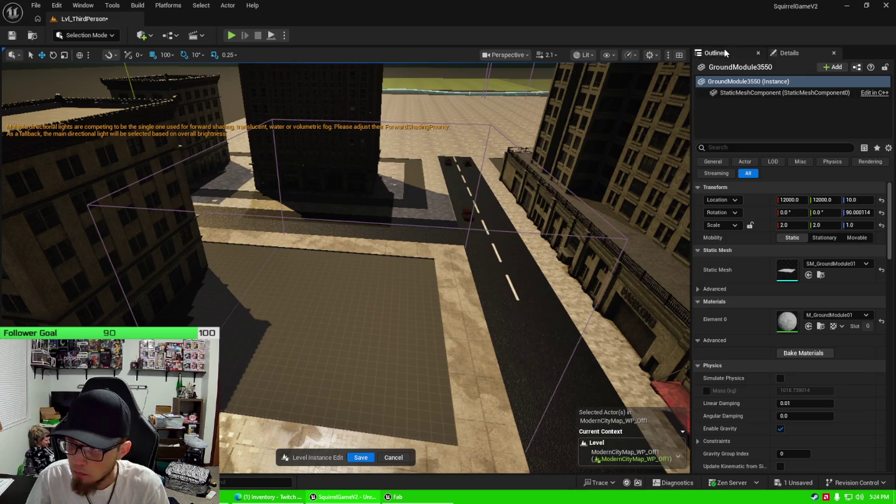
Step: Unhide BP_MBuilding05 from the top of the Outliner list and view its arches
click(716, 53)
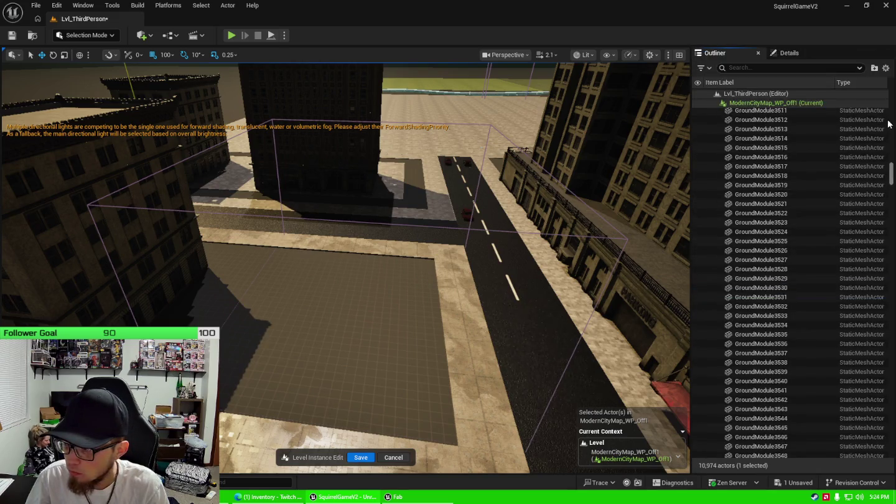
drag(889, 124, 892, 94)
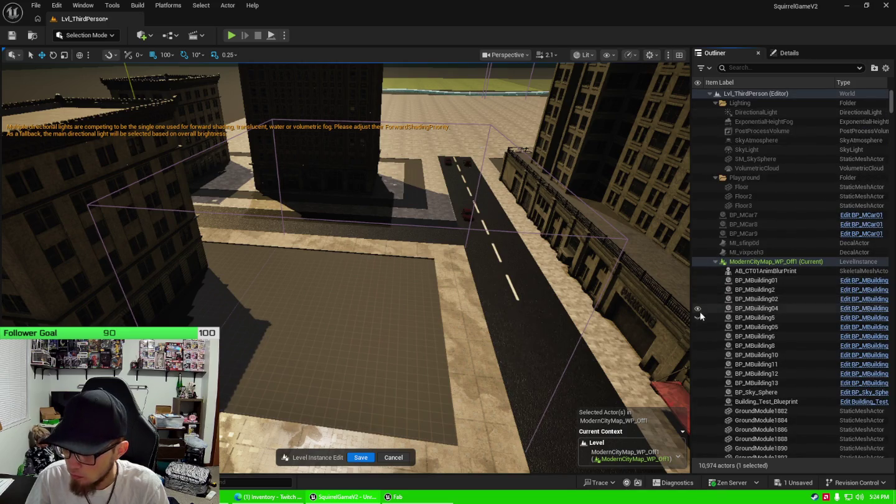
click(698, 318)
drag(462, 270, 462, 314)
click(179, 312)
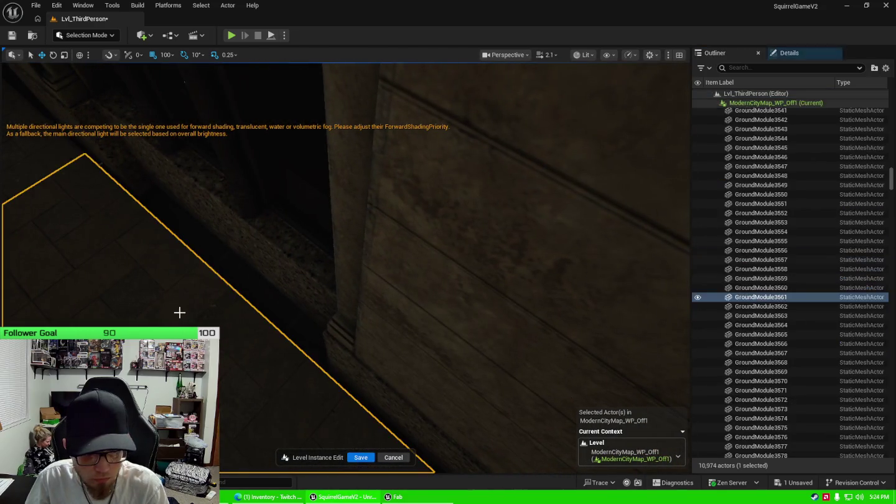
drag(262, 289, 290, 315)
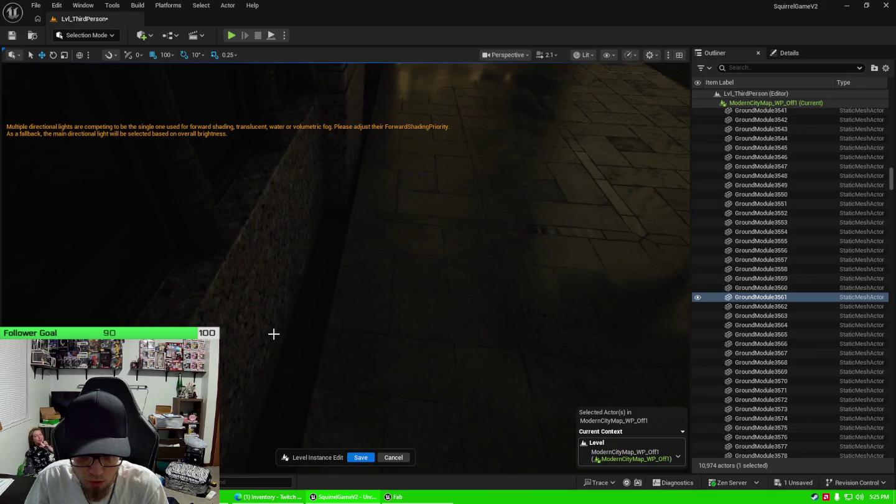
Step: Select the building wall together with floor GroundModule3158
click(274, 334)
click(367, 342)
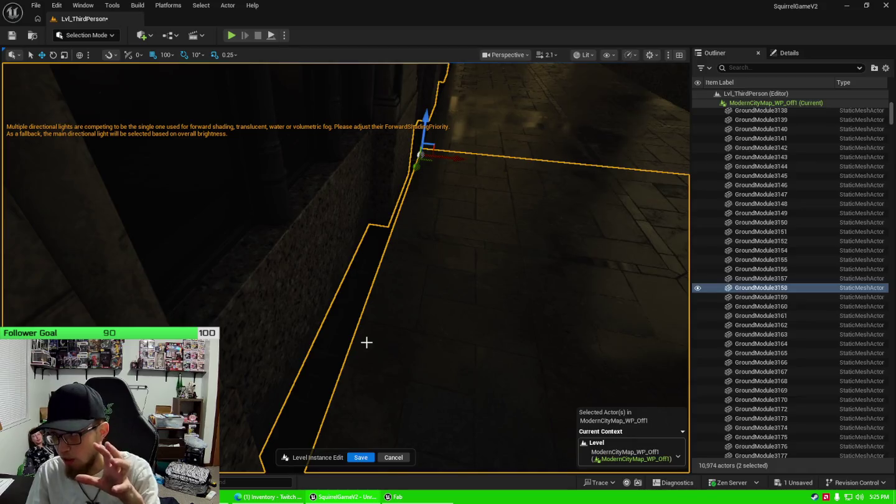
drag(289, 315, 364, 289)
Step: Fly through the city, then show Fab's My Library of 216 owned products
drag(353, 349, 353, 348)
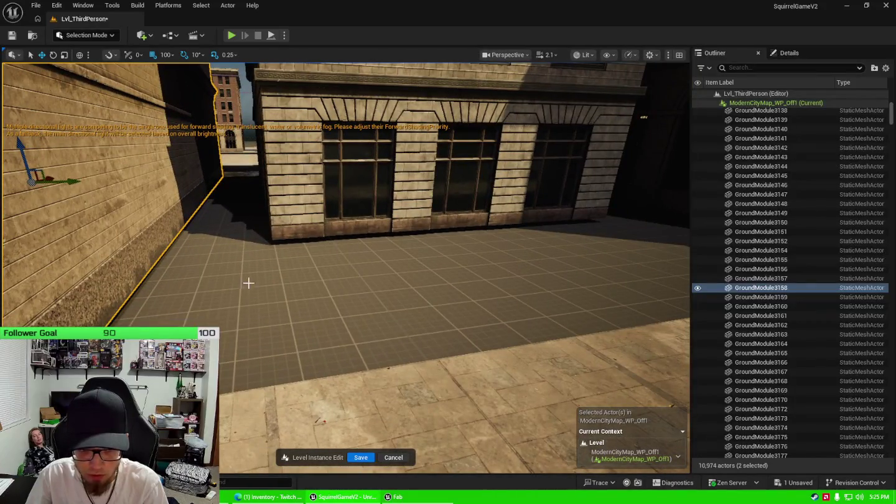
drag(335, 248, 405, 213)
key(ctrl+space)
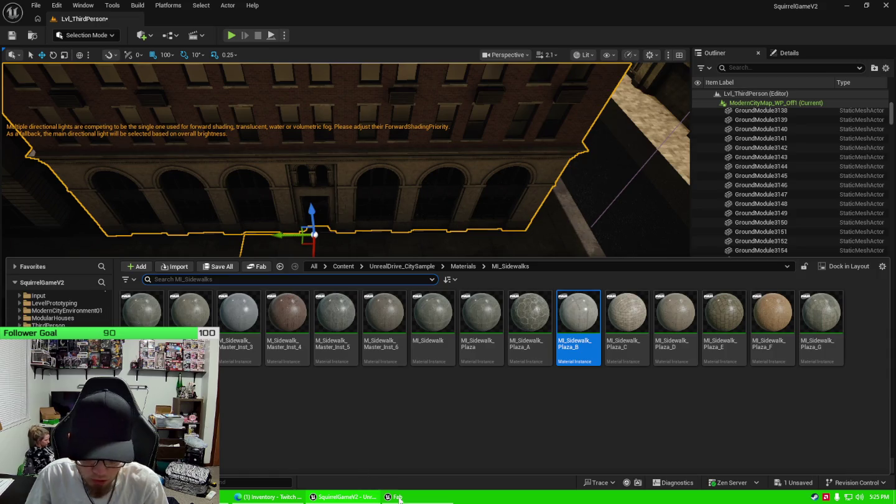
click(747, 71)
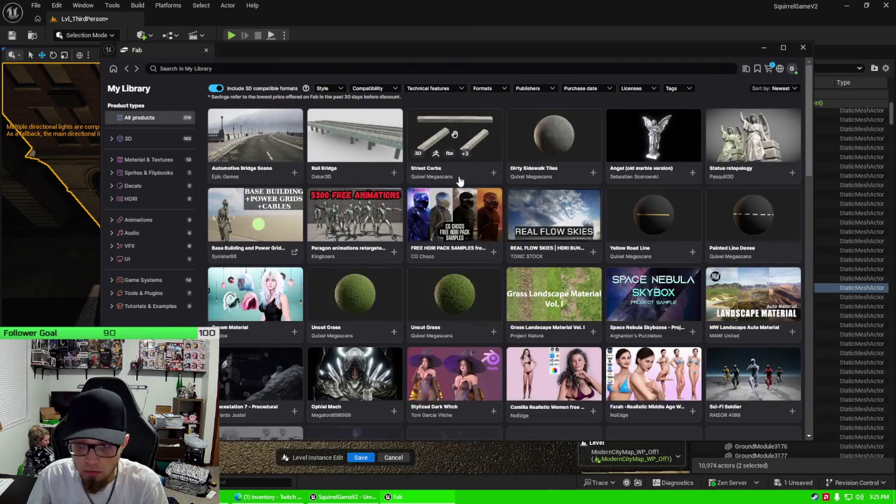
scroll(down, 3)
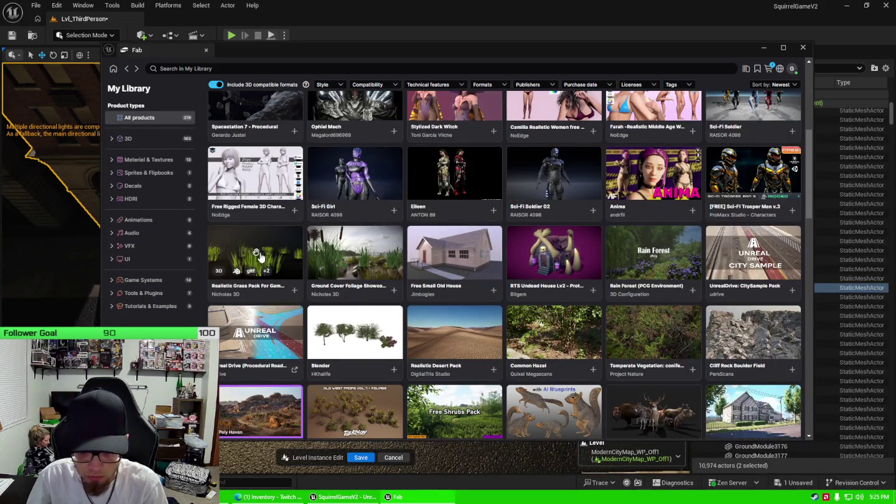
scroll(down, 3)
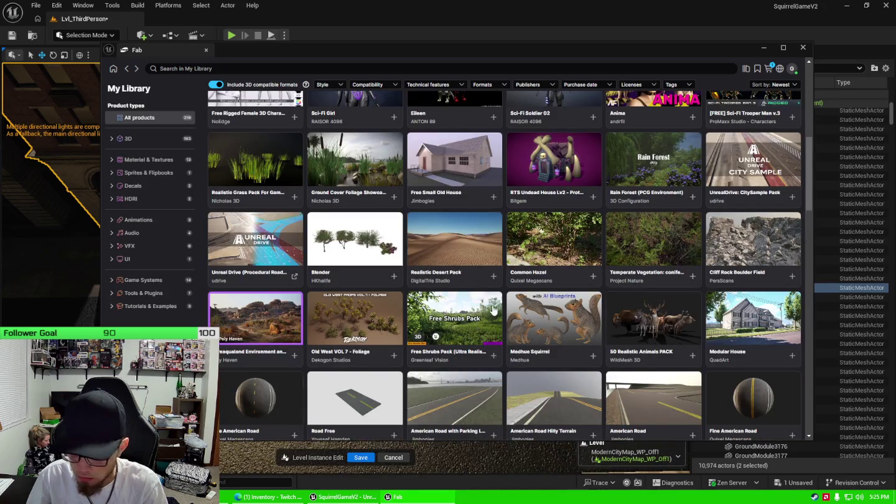
scroll(down, 3)
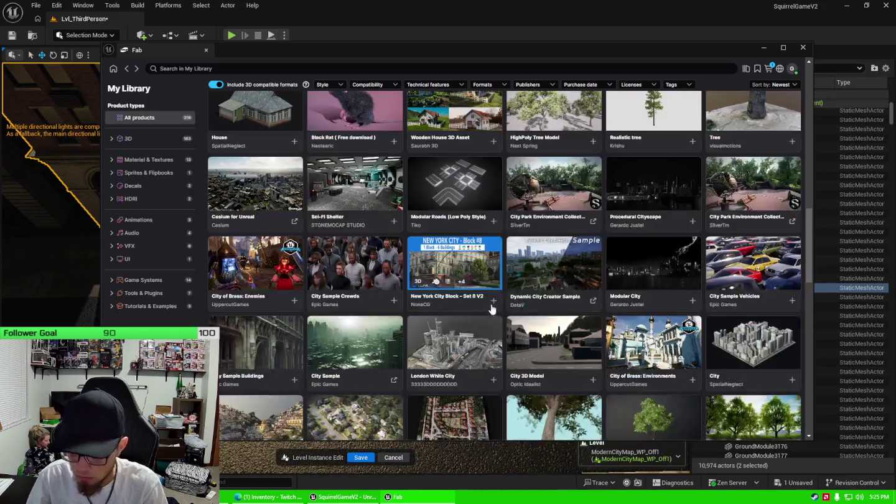
scroll(down, 3)
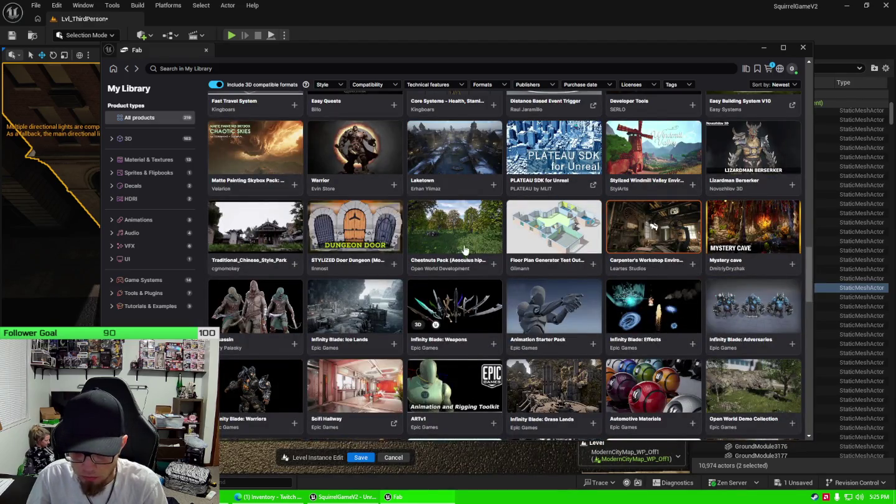
click(464, 242)
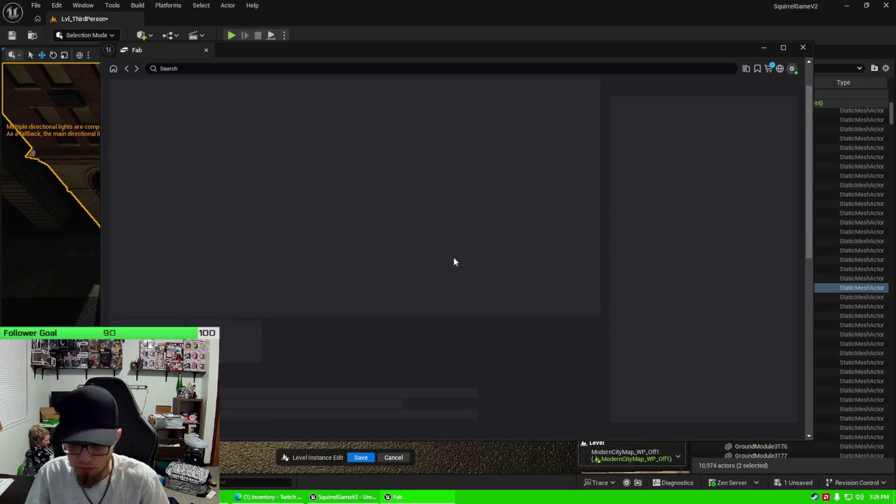
click(128, 70)
scroll(down, 3)
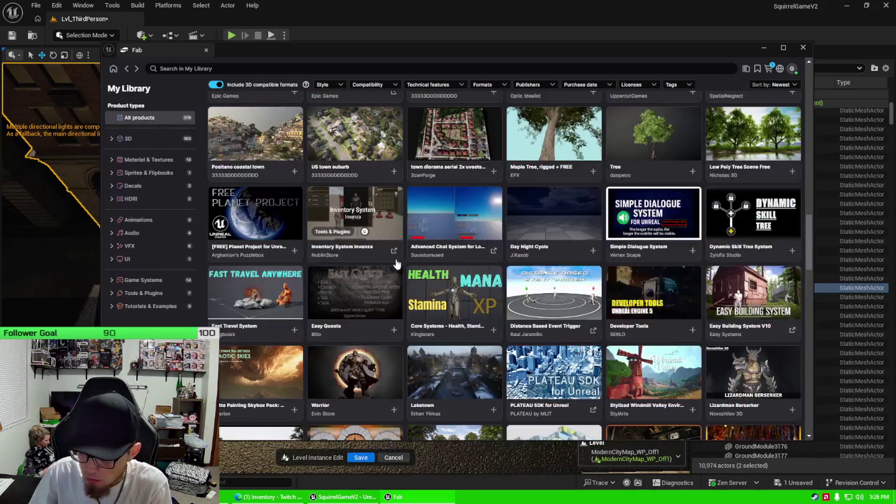
scroll(down, 3)
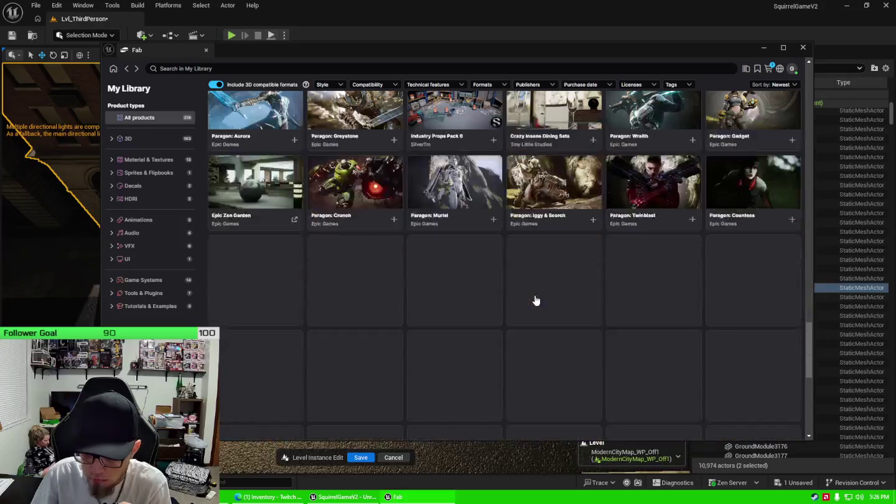
scroll(down, 3)
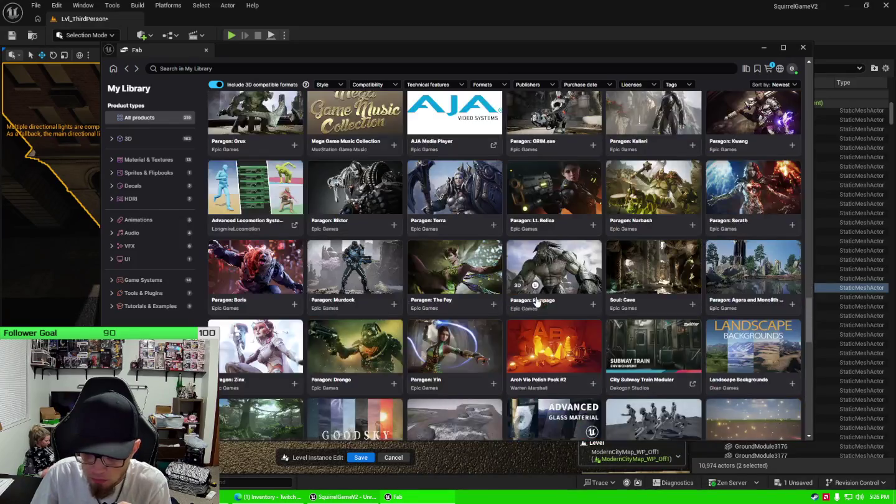
scroll(down, 3)
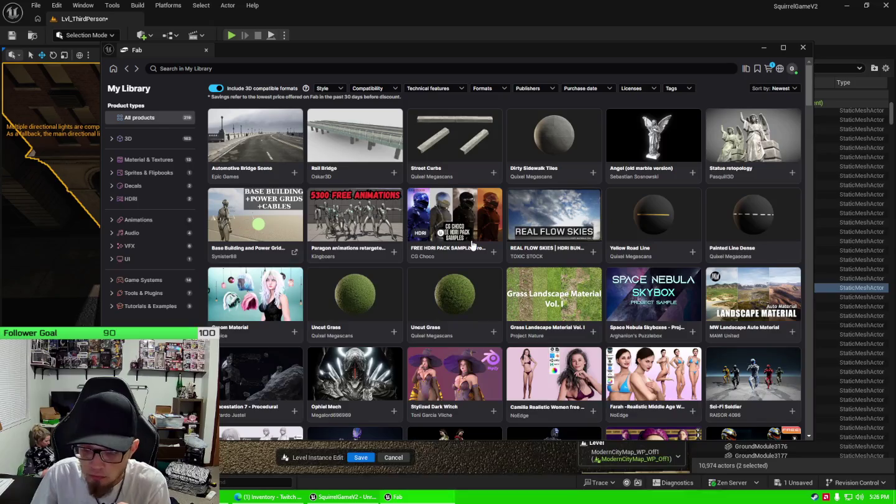
scroll(down, 3)
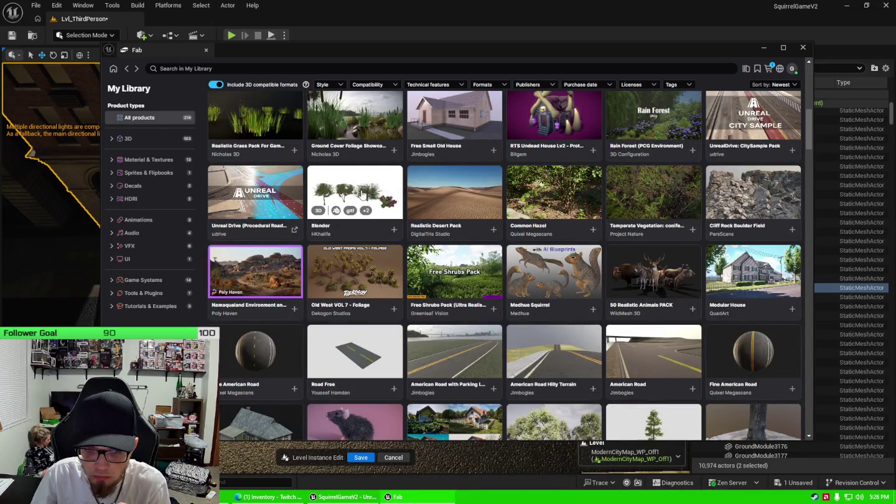
click(362, 194)
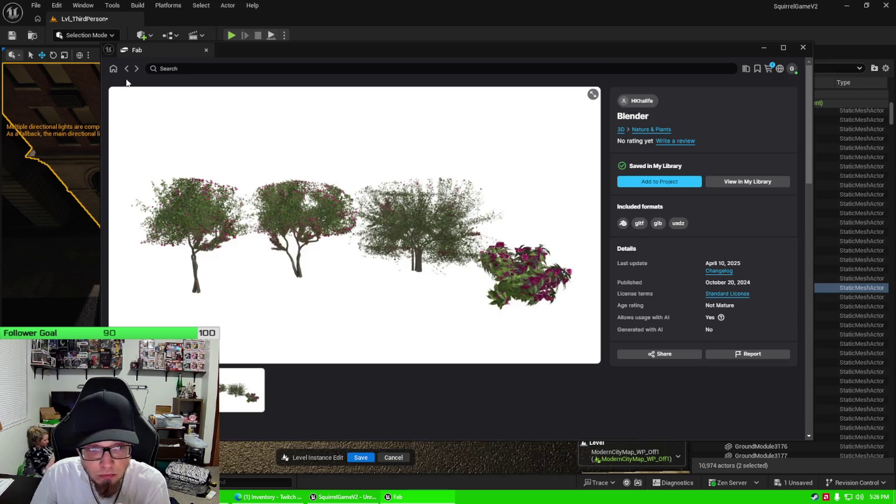
click(126, 69)
scroll(down, 3)
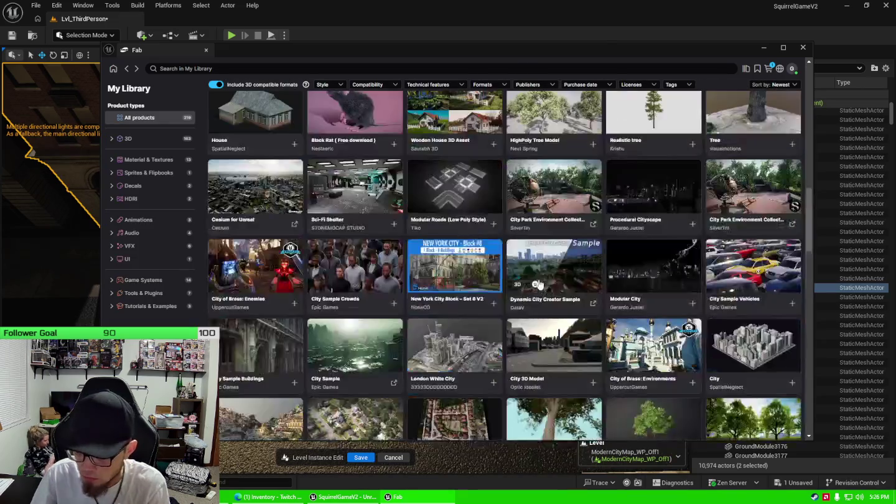
scroll(down, 3)
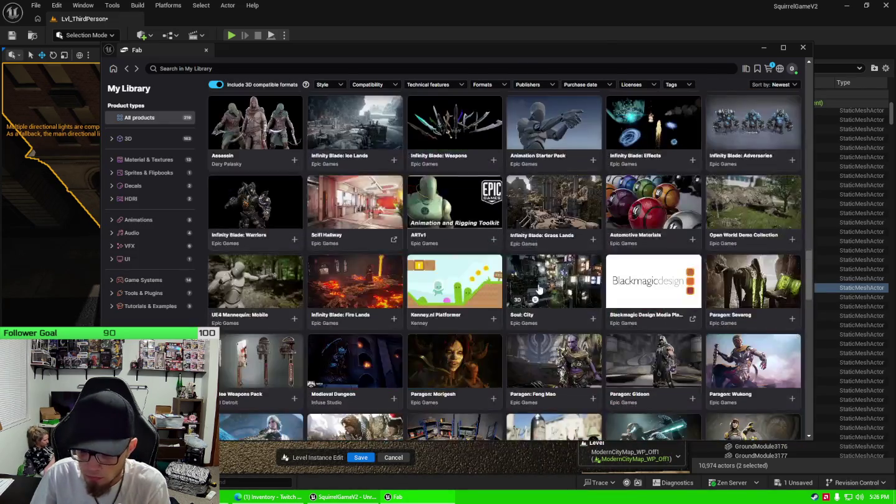
scroll(down, 3)
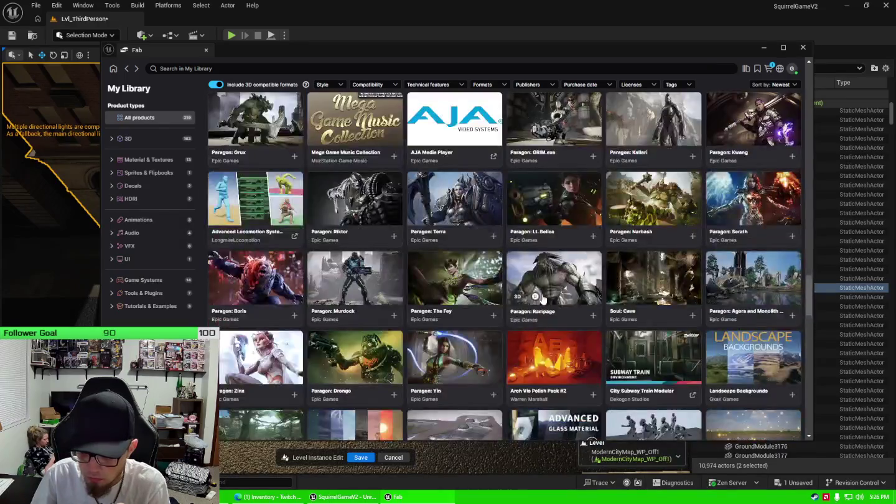
scroll(down, 3)
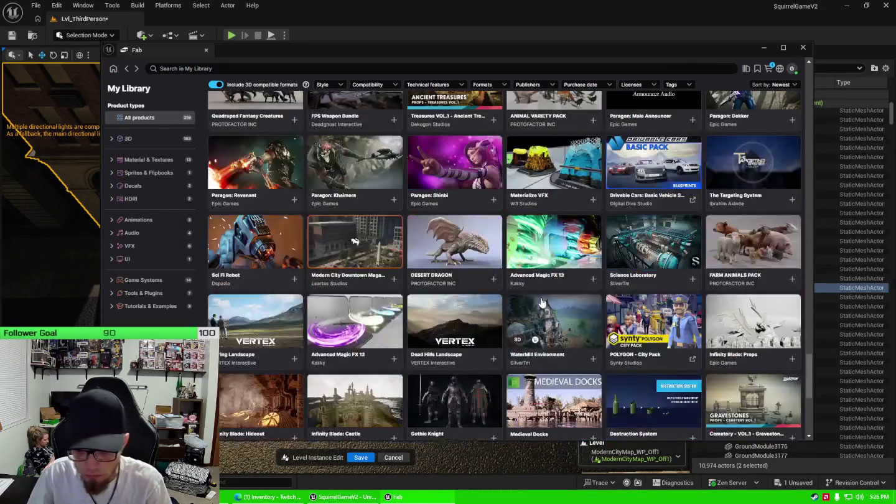
scroll(down, 3)
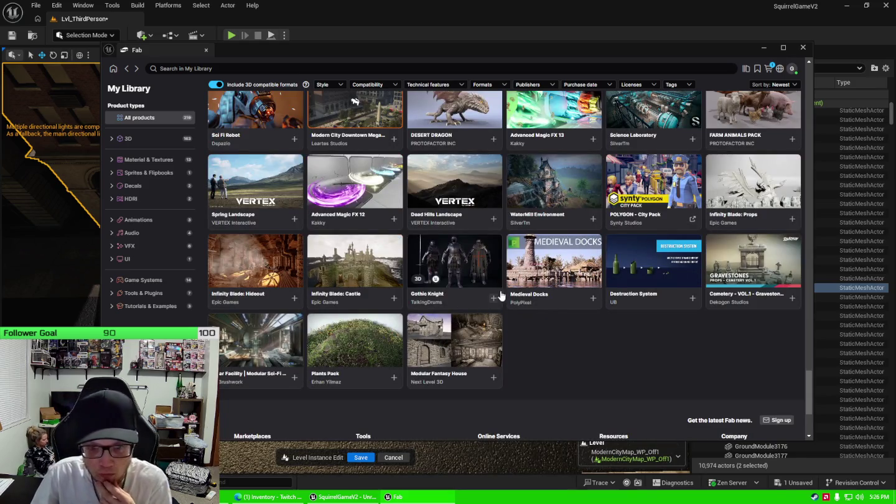
scroll(up, 3)
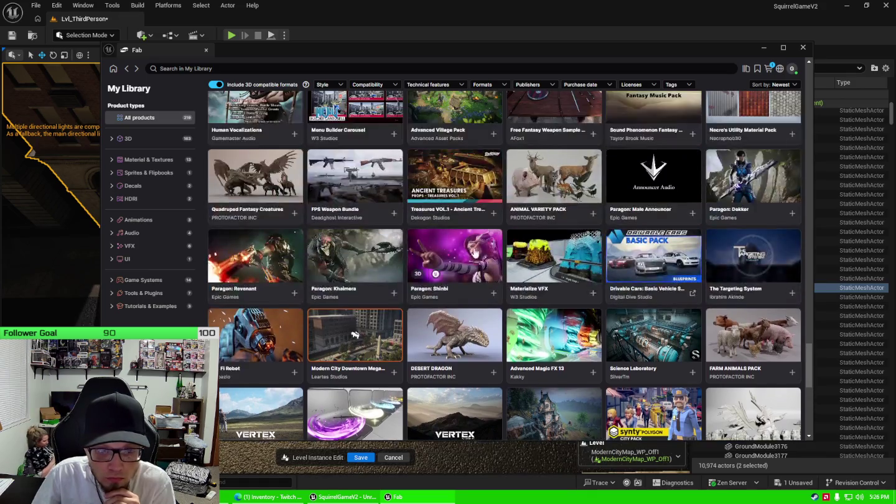
scroll(up, 3)
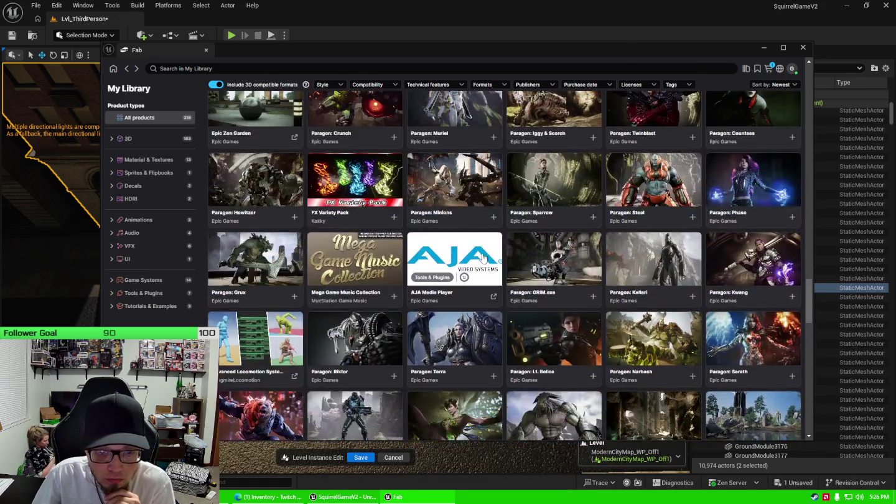
scroll(up, 3)
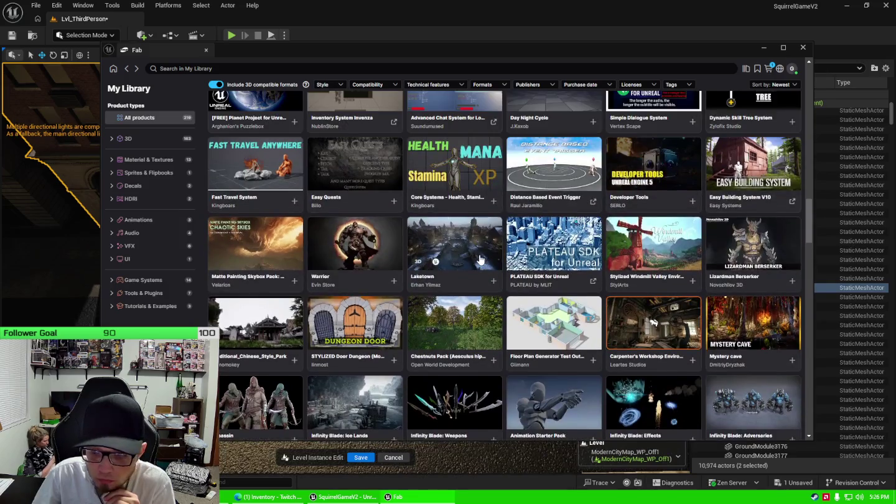
scroll(up, 3)
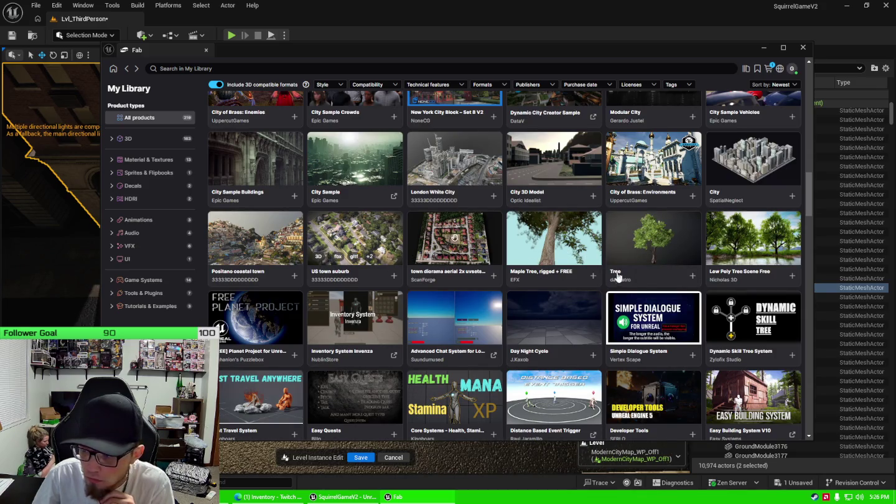
scroll(up, 3)
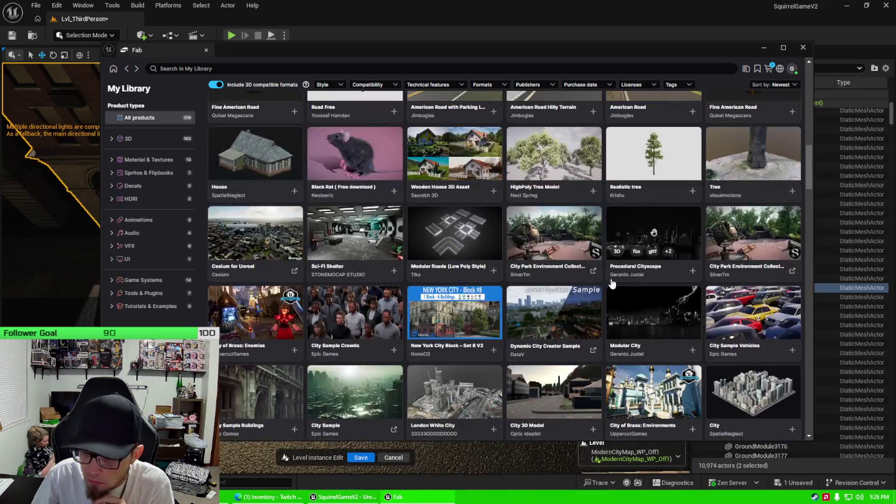
scroll(up, 3)
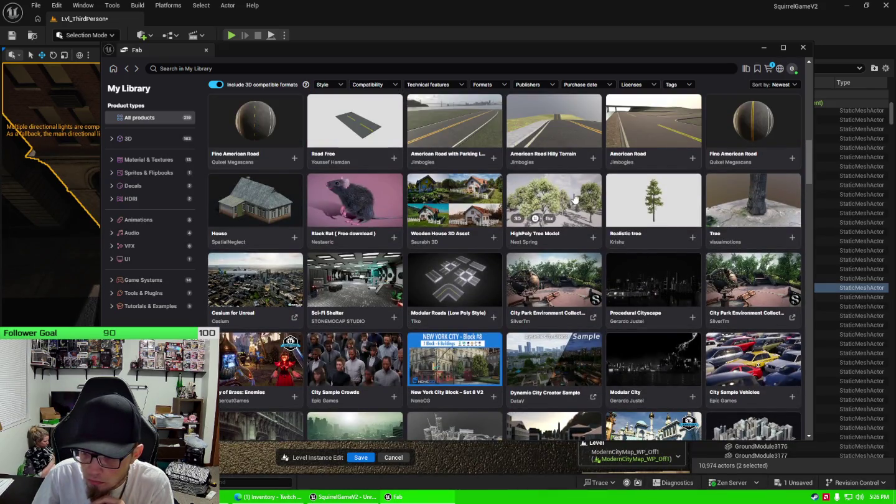
scroll(up, 3)
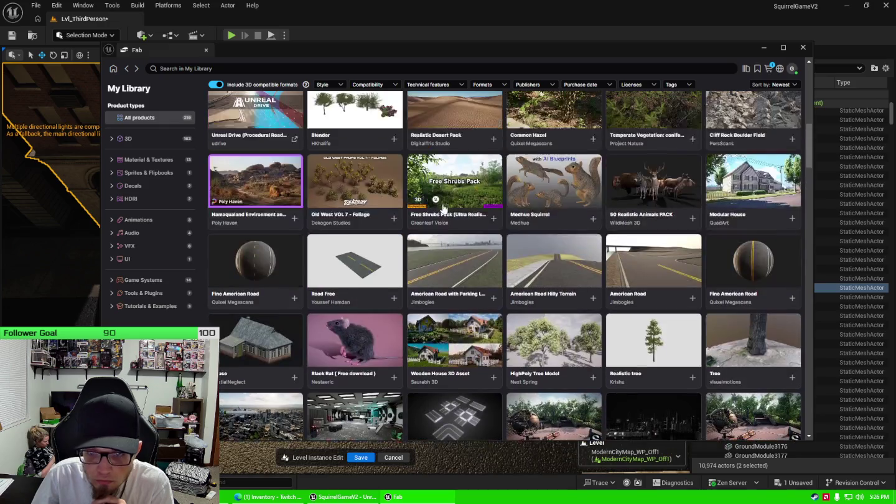
Step: Browse the Free Shrubs Pack (Ultra Realistic Wind) preview images, then add it to the project
click(446, 174)
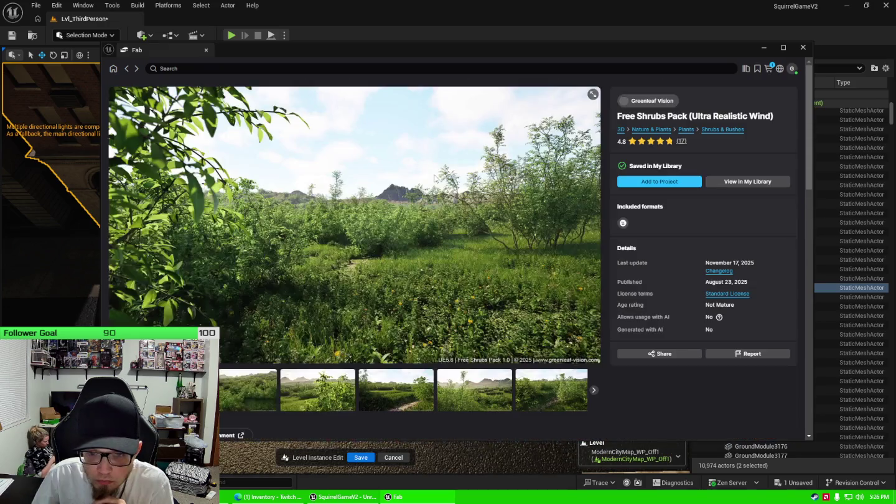
scroll(down, 3)
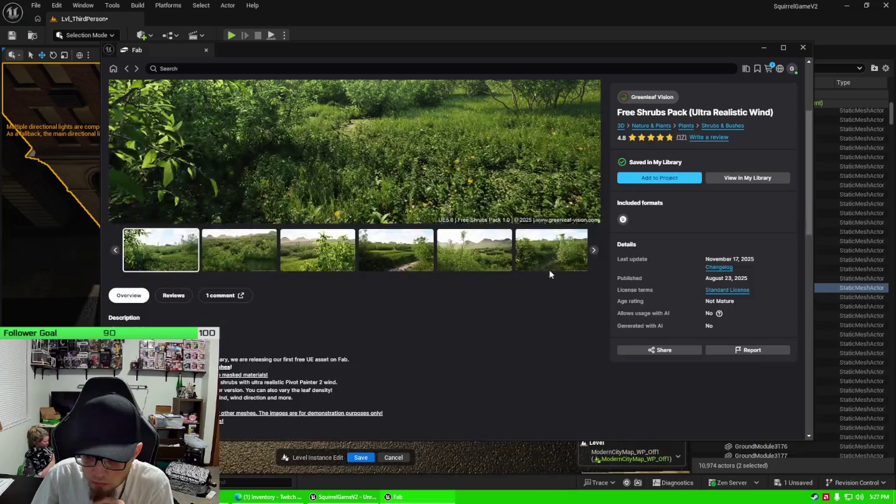
click(551, 260)
click(557, 254)
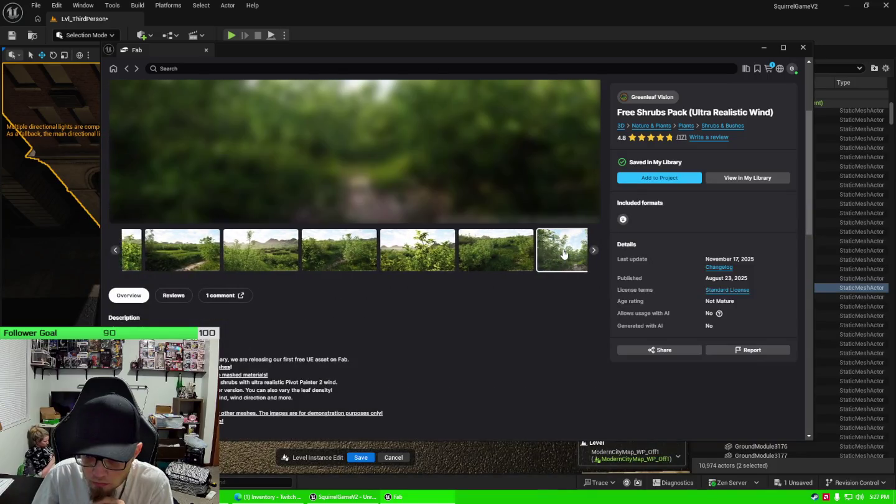
click(564, 252)
scroll(up, 3)
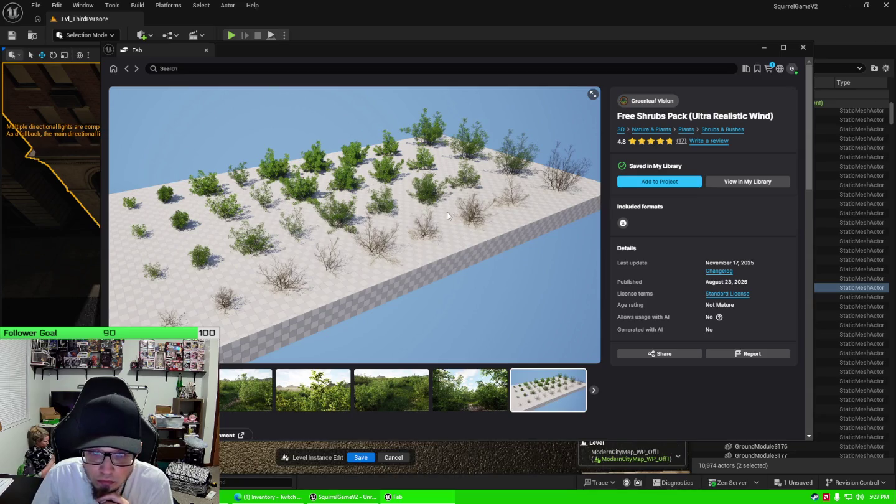
scroll(down, 3)
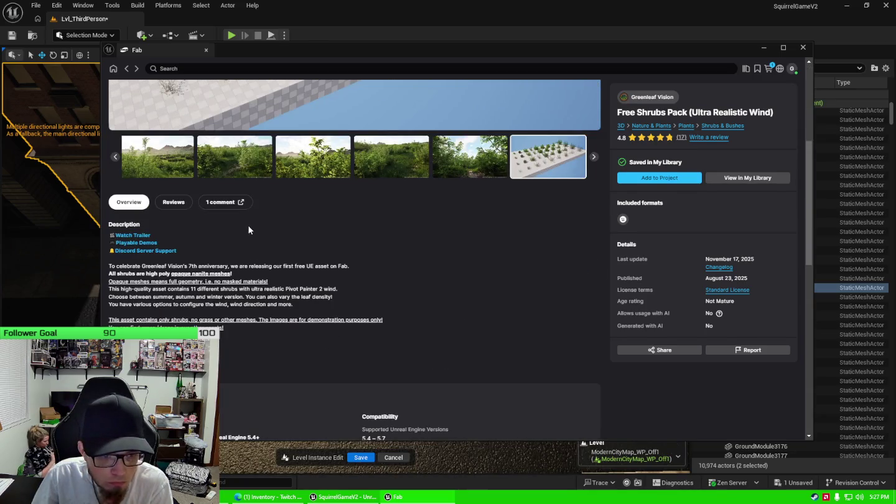
click(680, 176)
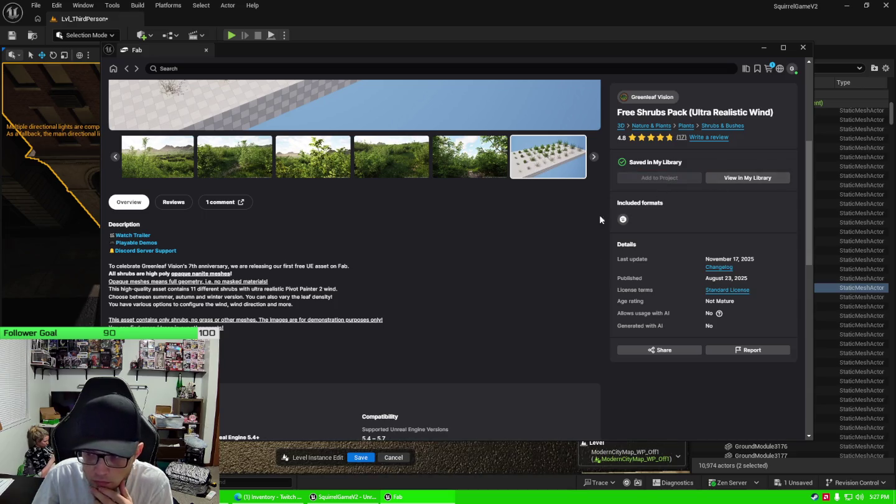
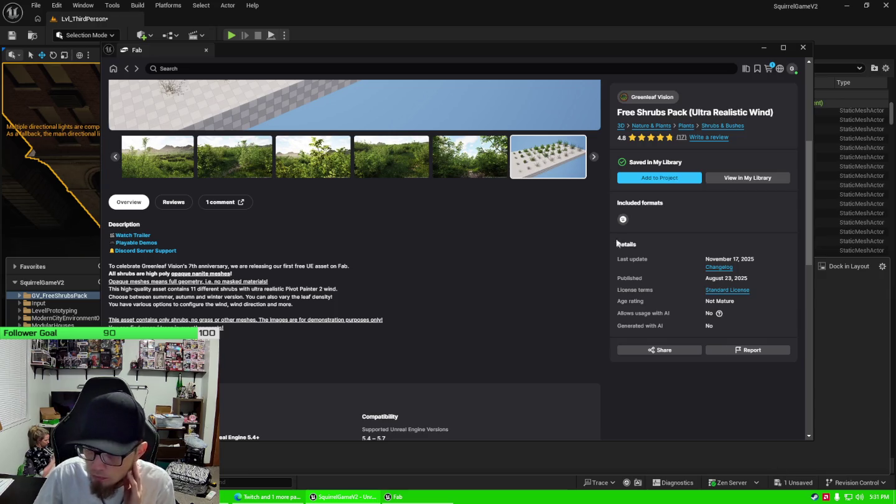
Step: In Fab's library, view the Old West VOL 7 - Foliage top-down and yucca preview images
scroll(up, 3)
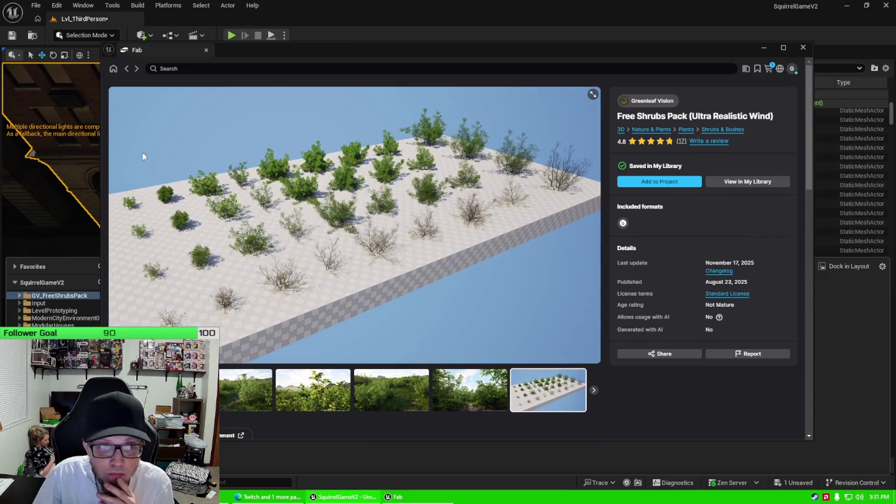
click(125, 71)
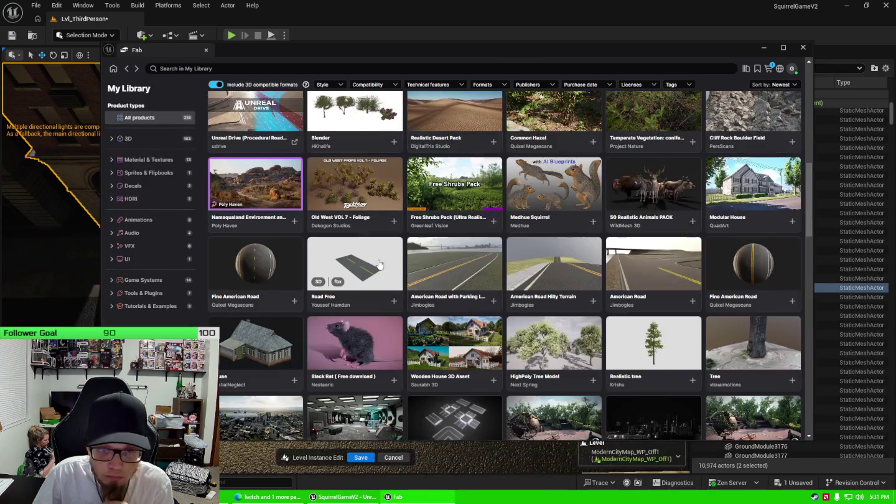
click(370, 179)
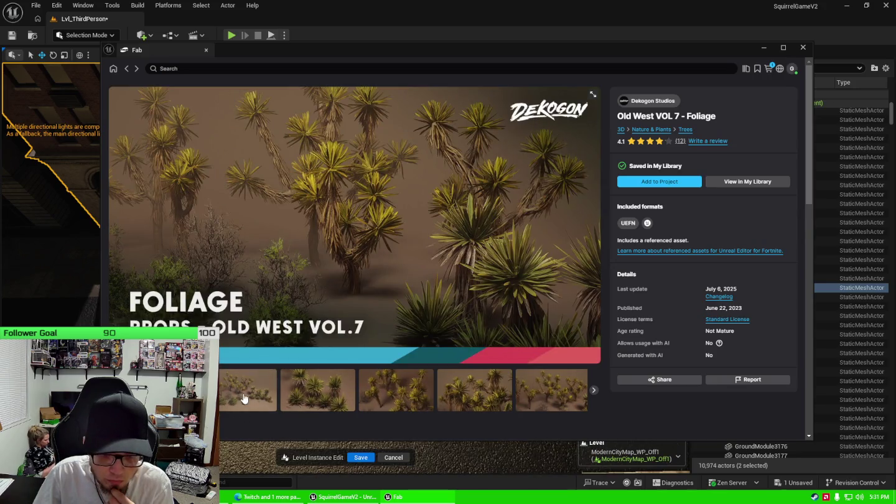
click(255, 398)
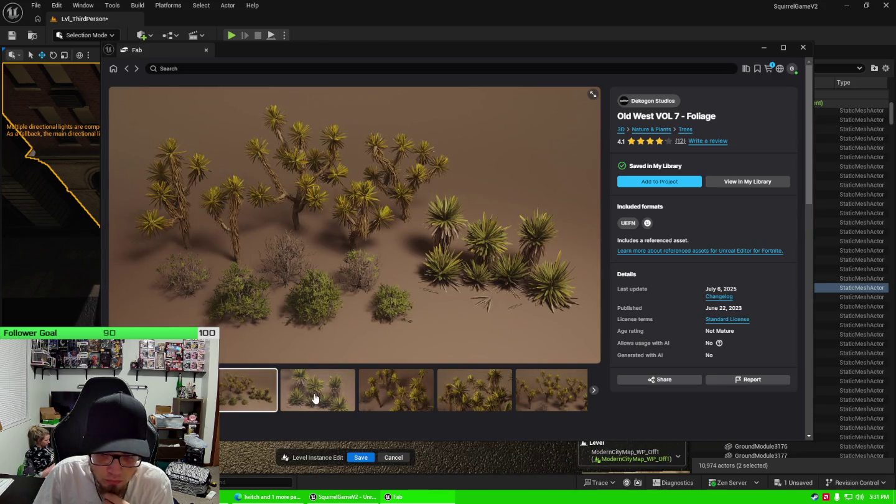
click(315, 399)
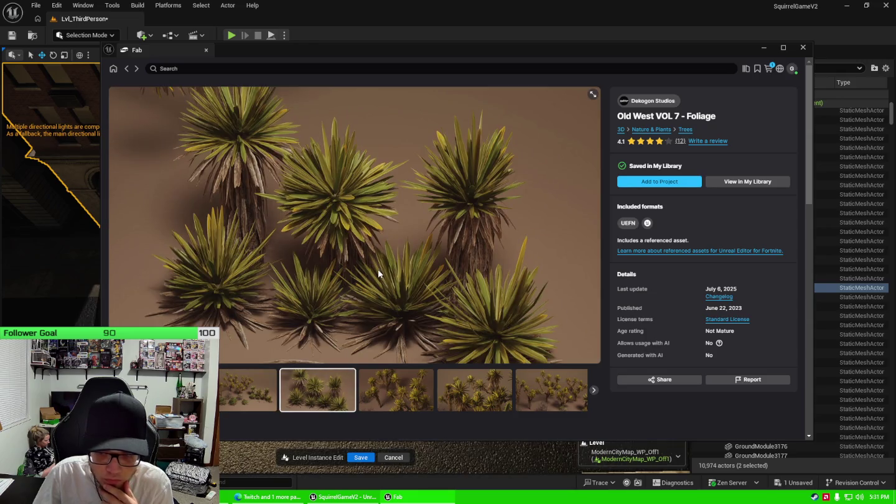
Step: Browse the Temperate Vegetation product page's Scots pine and conifer preview images
click(127, 68)
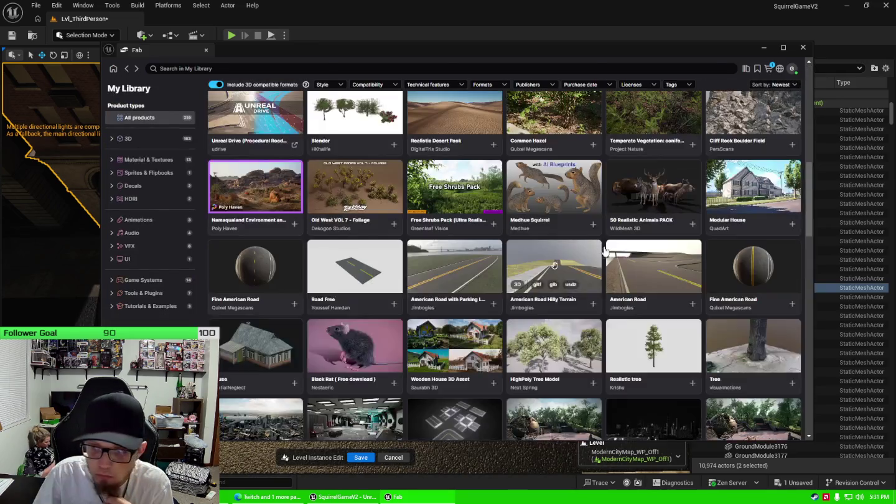
scroll(up, 3)
scroll(up, 3)
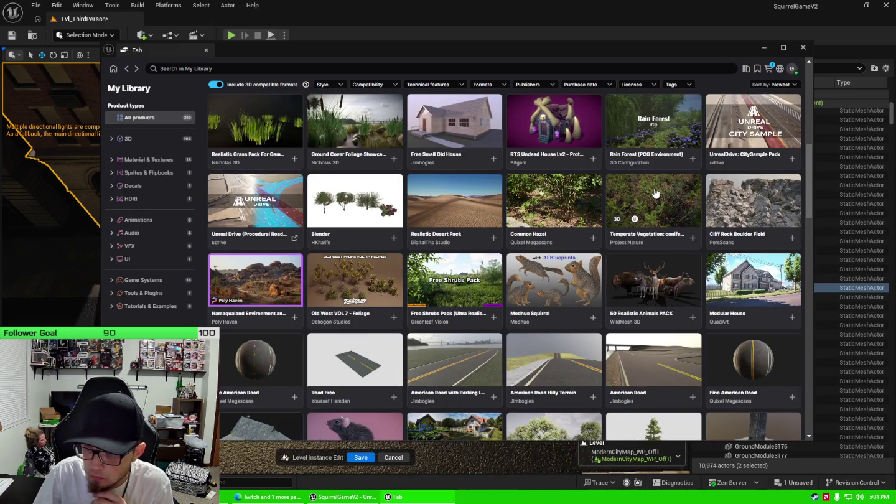
click(655, 193)
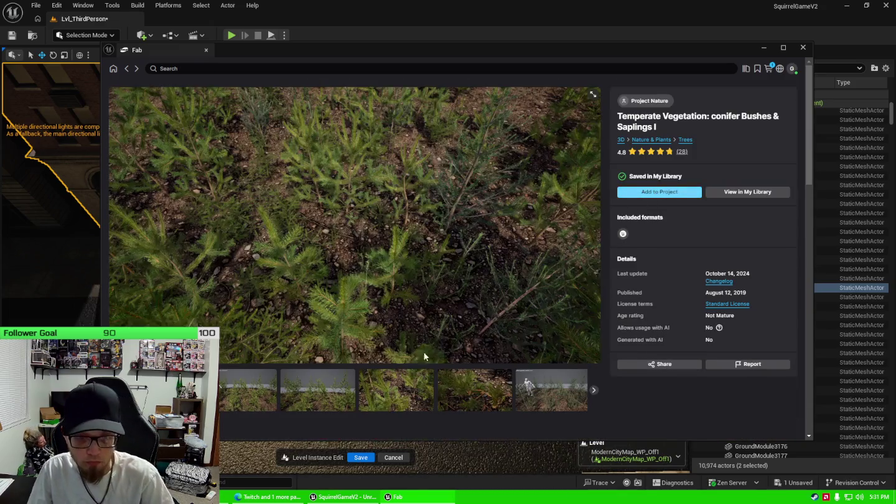
click(255, 397)
click(311, 394)
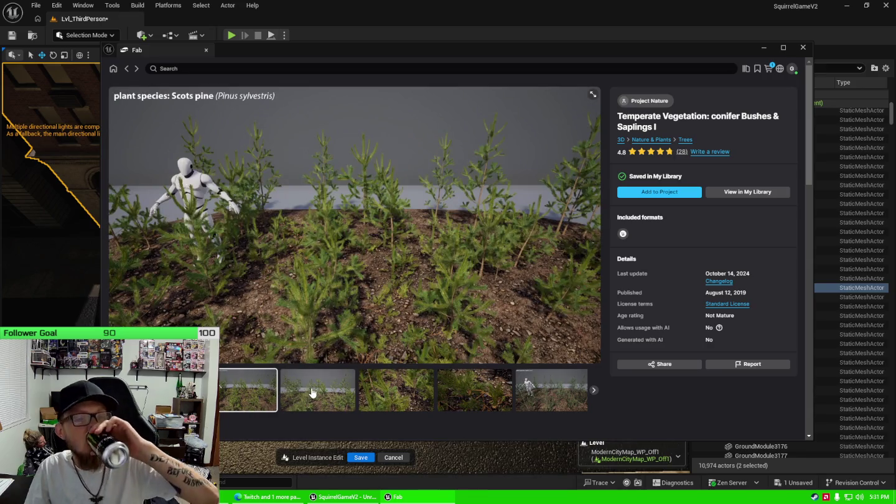
click(393, 394)
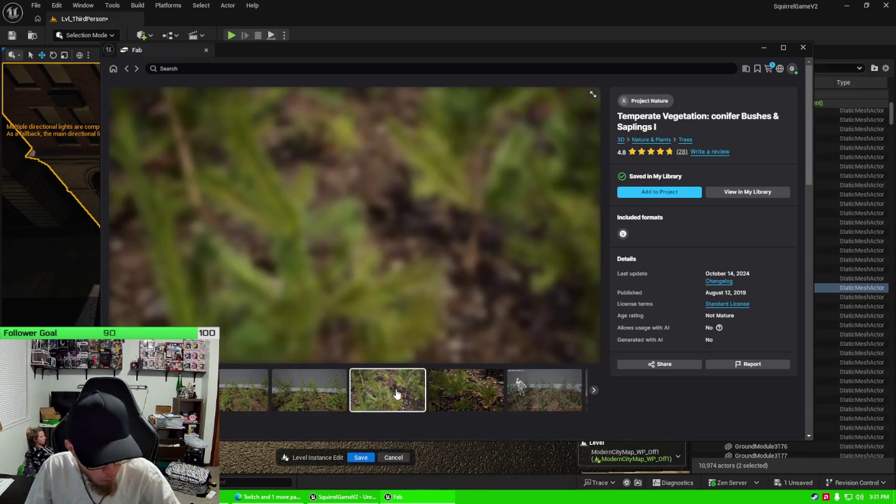
click(445, 395)
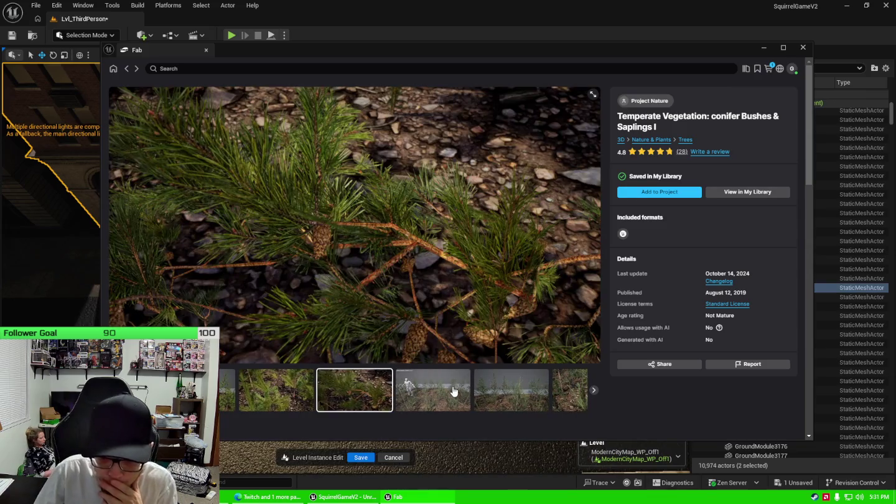
click(452, 392)
click(452, 392)
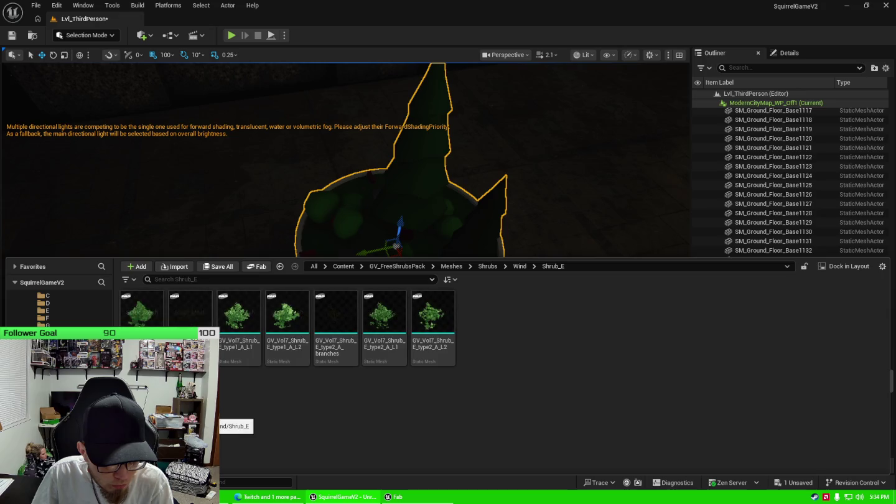
Step: Browse the Shrub_I, Shrub_H and Shrub_G wind folders and select GV_Vol7_Shrub_G_type1_C_L1
click(69, 442)
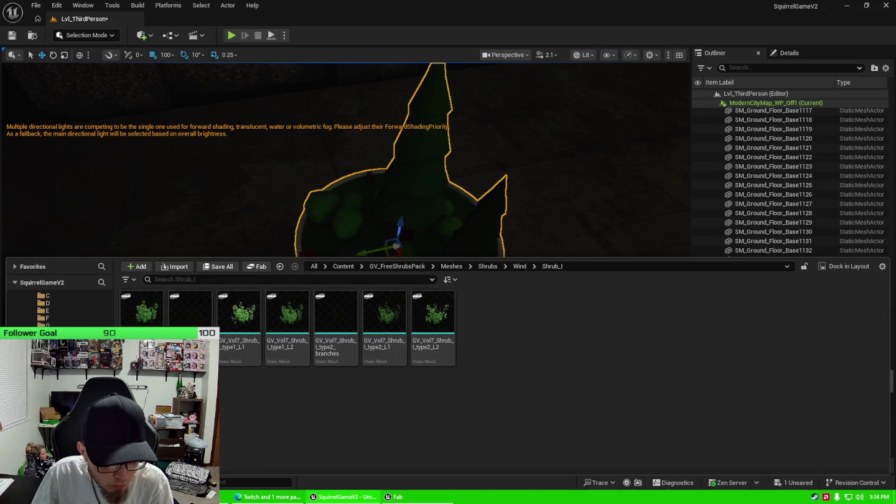
click(69, 435)
click(69, 429)
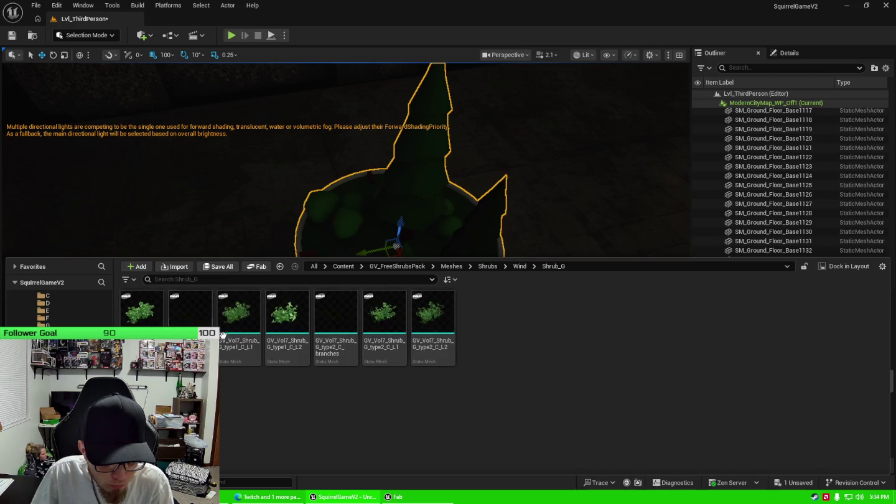
mouse_move(186, 311)
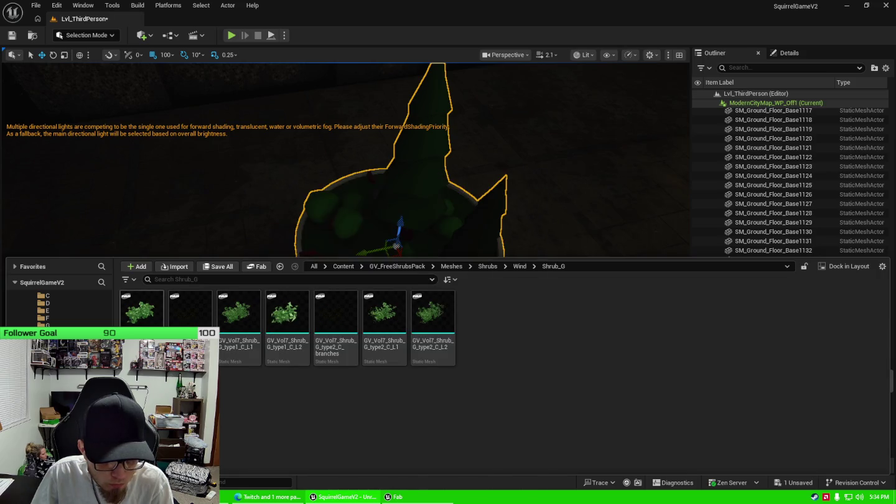
click(239, 342)
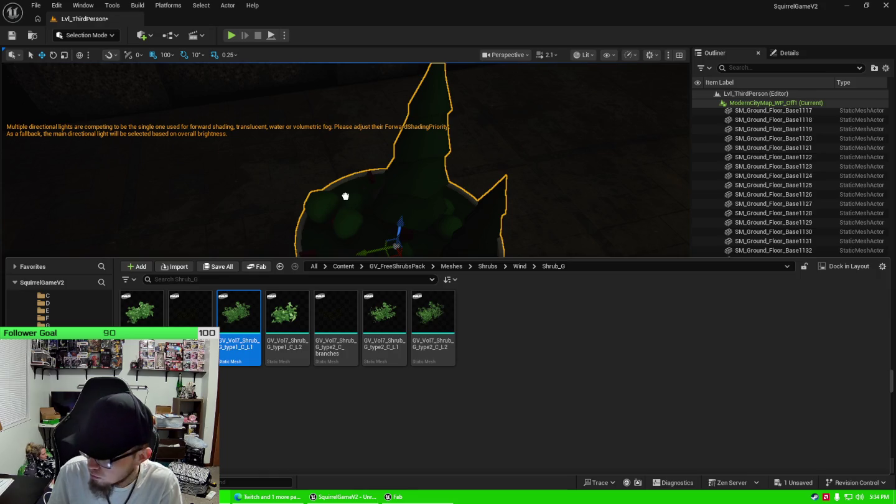
Step: Place a trial Shrub_G shrub in the level, look at it, then delete it
drag(346, 196, 345, 196)
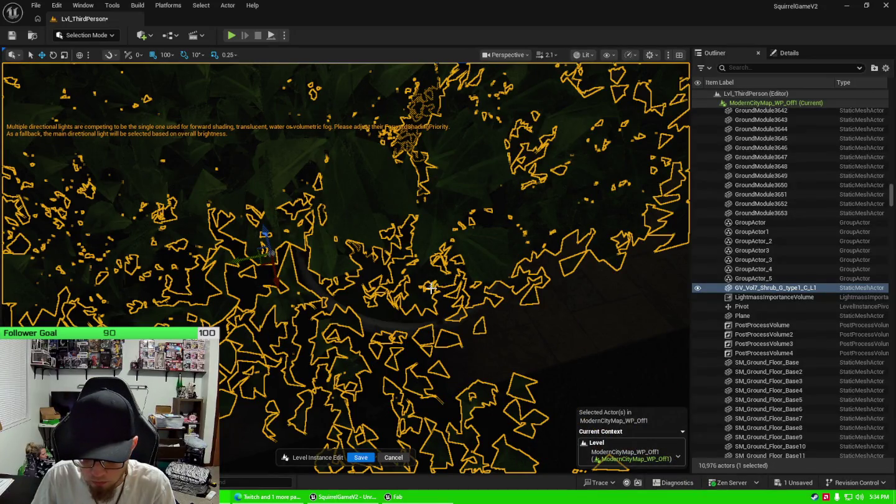
drag(456, 288, 392, 417)
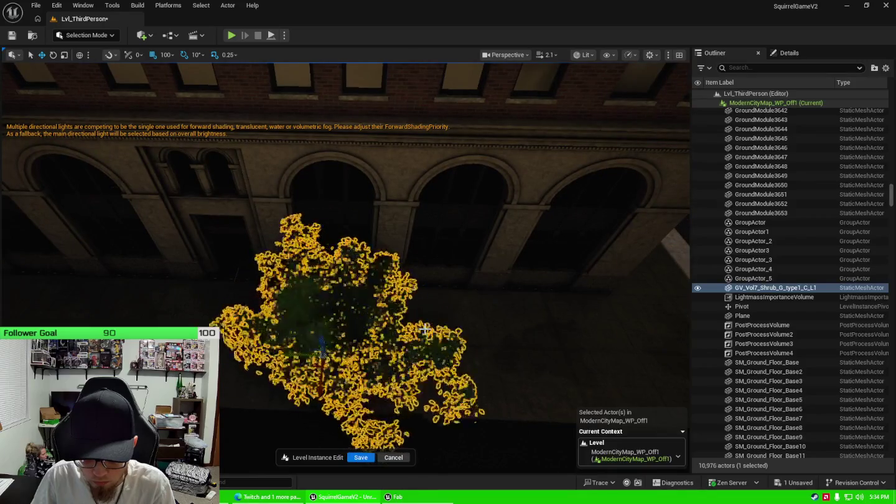
key(Delete)
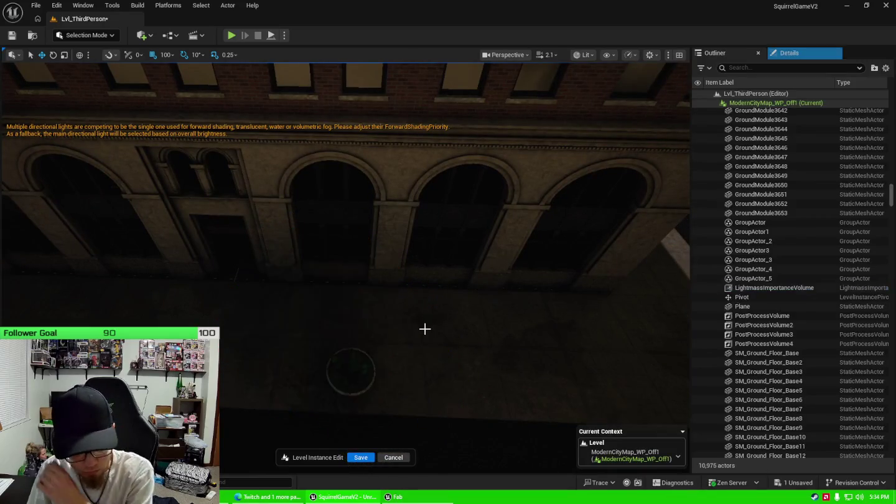
click(361, 368)
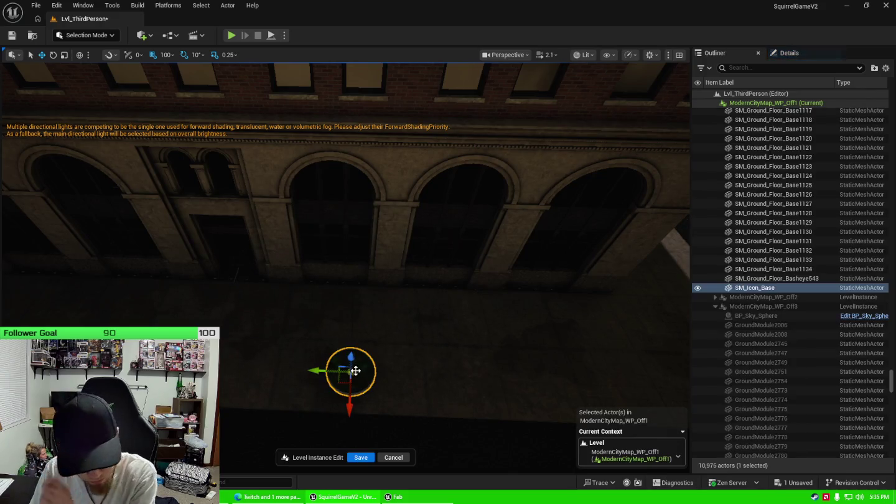
key(Escape)
Step: In the Content Drawer, step through the Shrub_B to Shrub_I wind folders, ending on Shrub_I
key(ctrl+space)
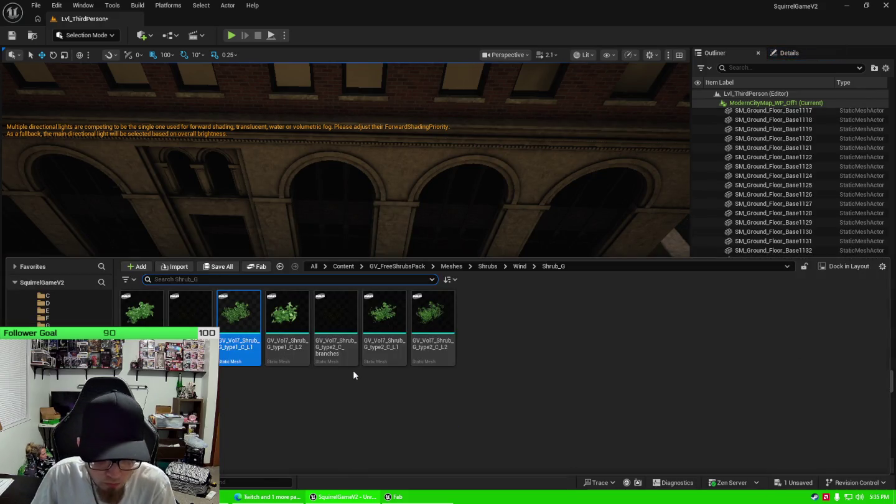
click(43, 318)
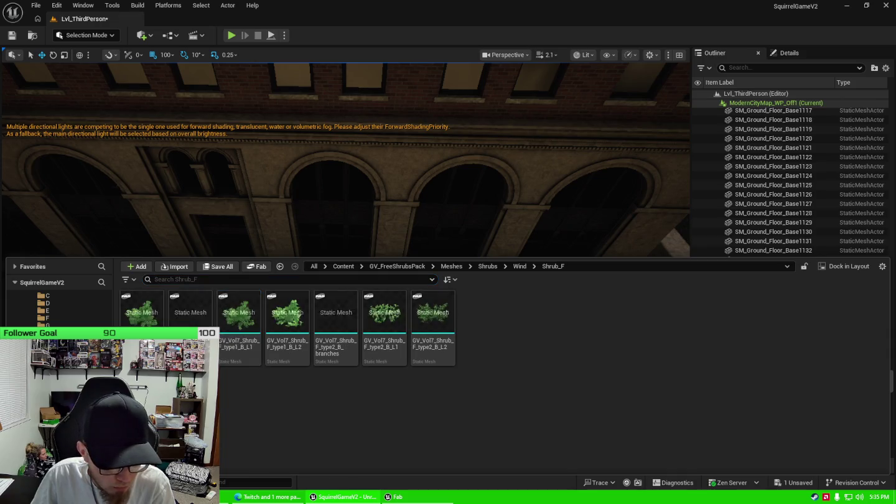
click(125, 402)
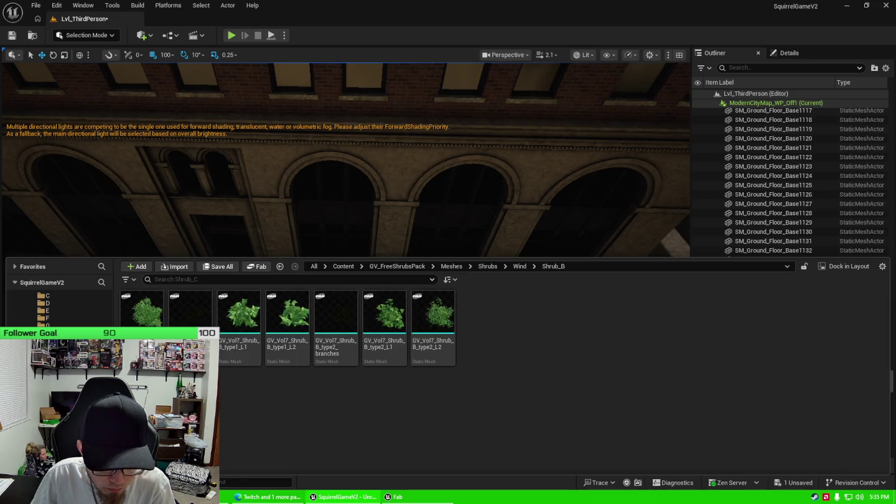
click(124, 409)
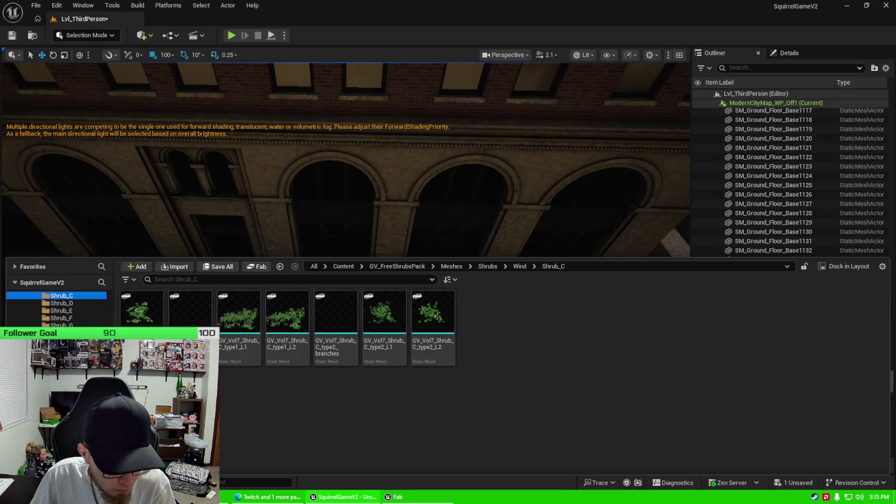
scroll(up, 3)
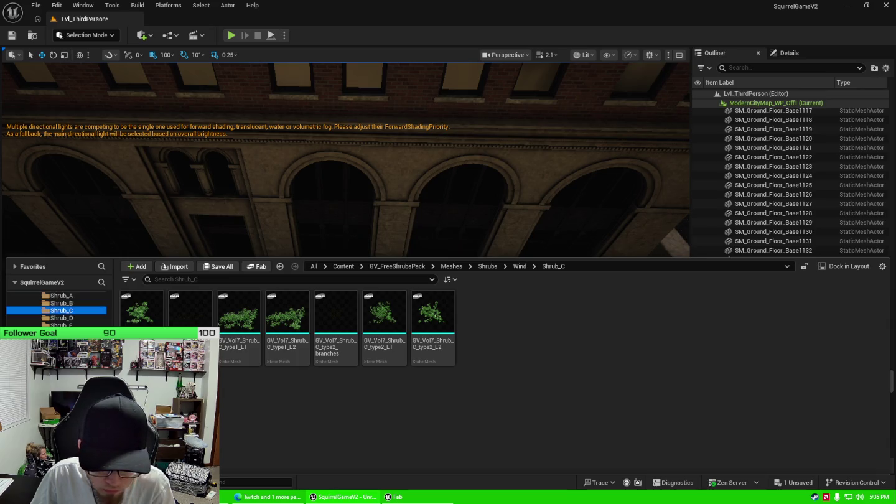
click(63, 333)
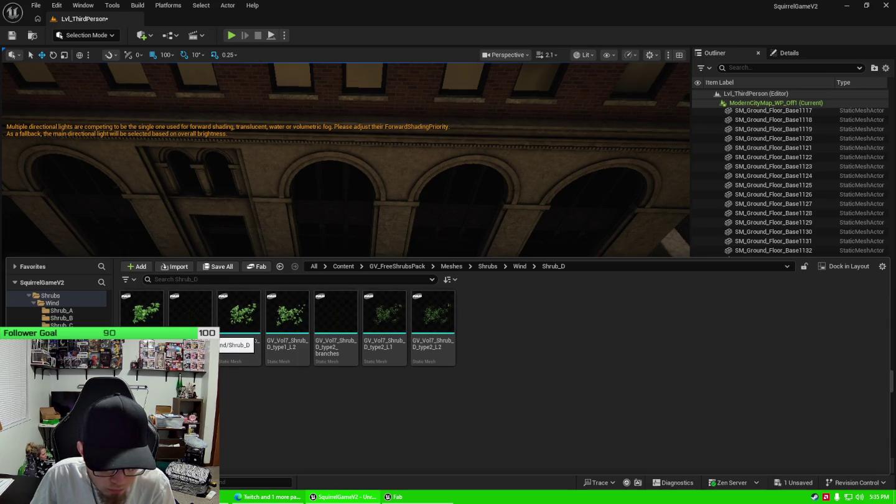
click(62, 340)
click(62, 347)
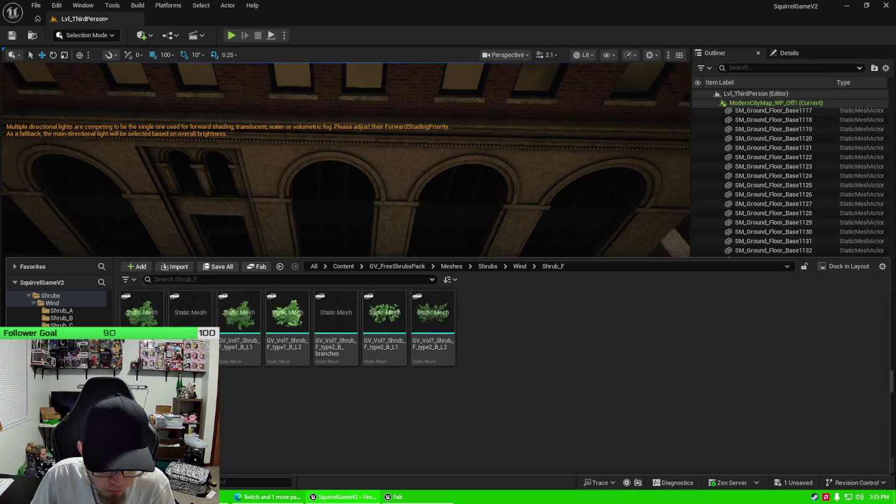
click(63, 355)
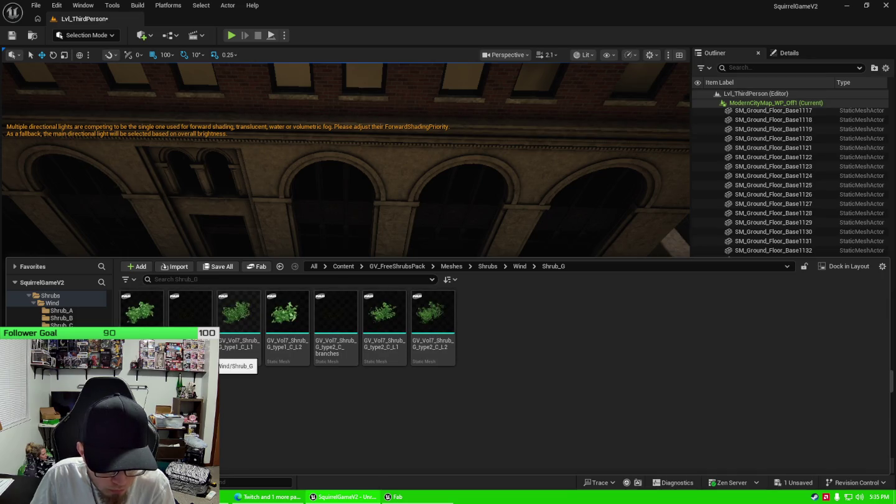
click(63, 362)
click(63, 370)
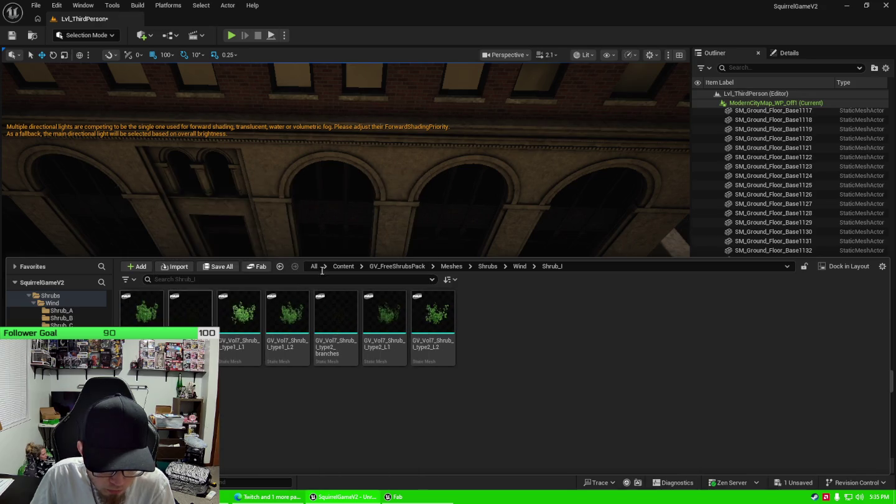
key(ctrl+space)
Step: Drop GV_Vol7_Shrub_I_full_type1 into the city, inspect it from around, then delete it
drag(142, 309, 321, 201)
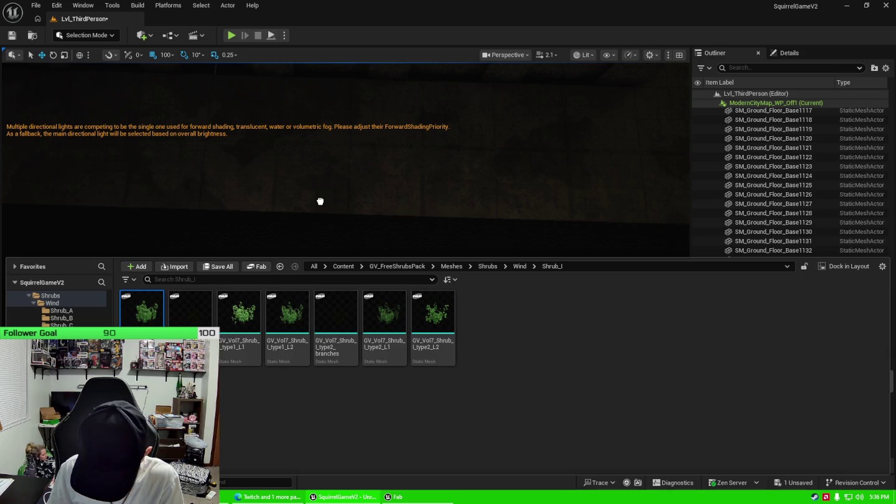
drag(320, 202, 317, 200)
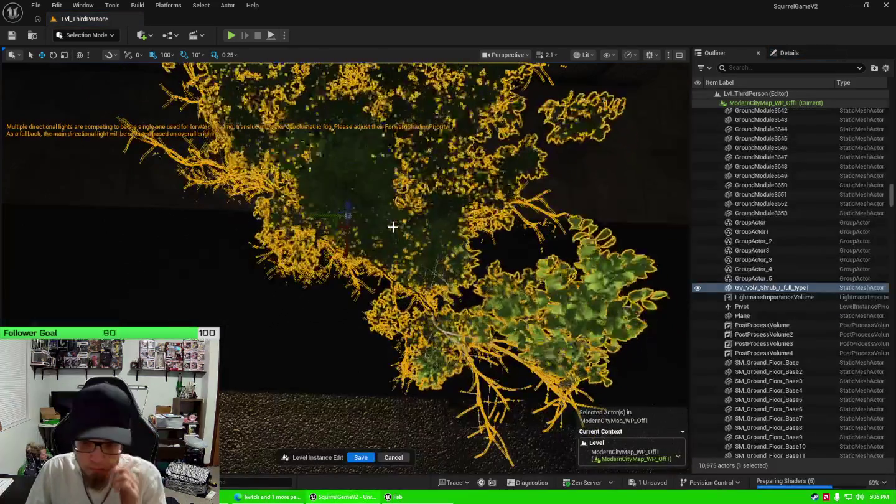
key(f)
drag(345, 268, 380, 293)
drag(435, 244, 433, 210)
key(Delete)
click(433, 210)
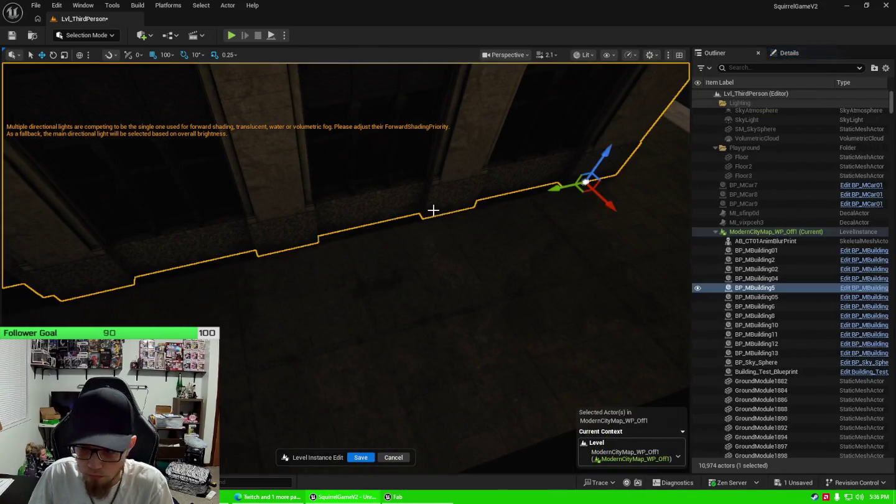
Step: Hide BP_MBuilding5 and select the sidewalk tiles bordering the gap
click(698, 289)
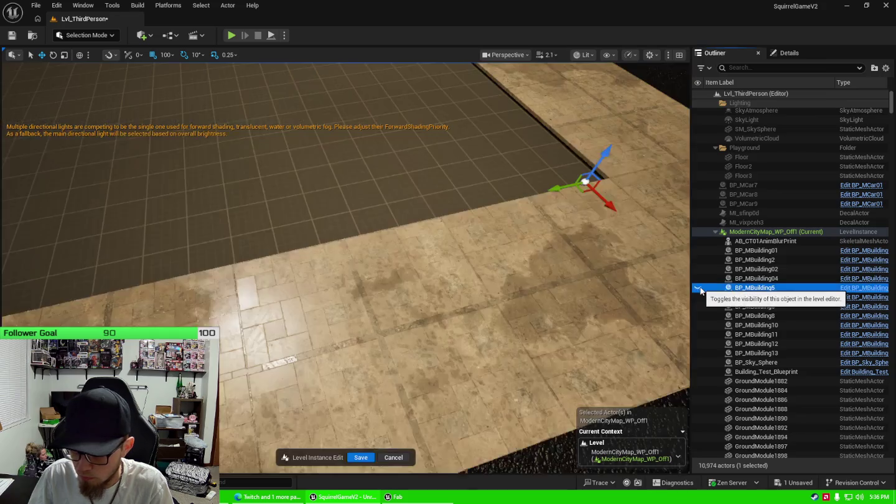
drag(515, 409, 514, 409)
click(514, 409)
click(374, 399)
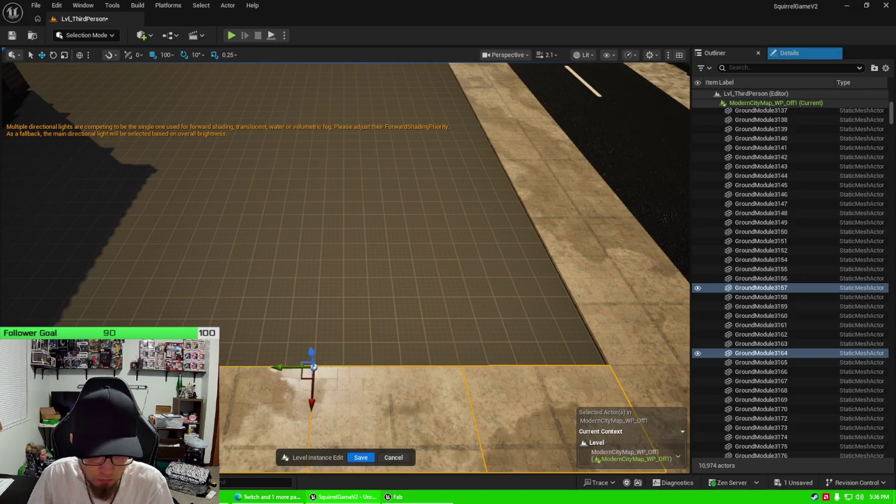
click(368, 309)
drag(367, 308, 340, 320)
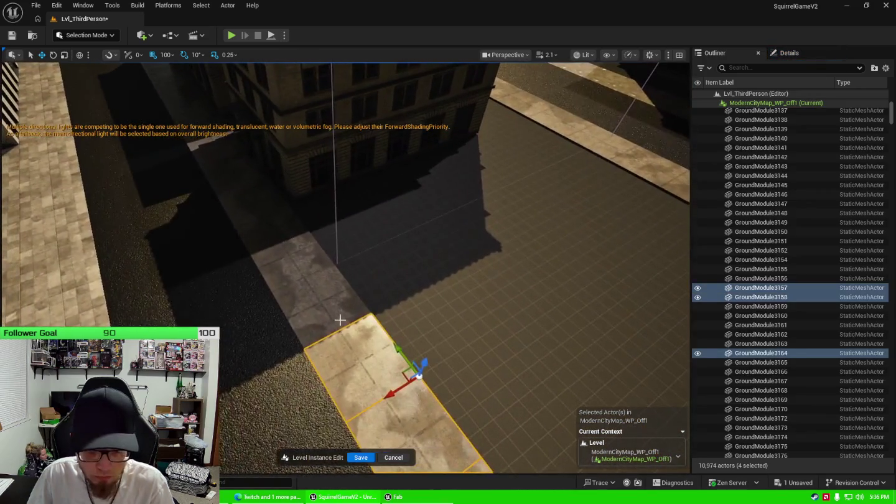
click(323, 310)
click(298, 257)
drag(296, 236, 296, 235)
drag(384, 317, 385, 317)
click(337, 351)
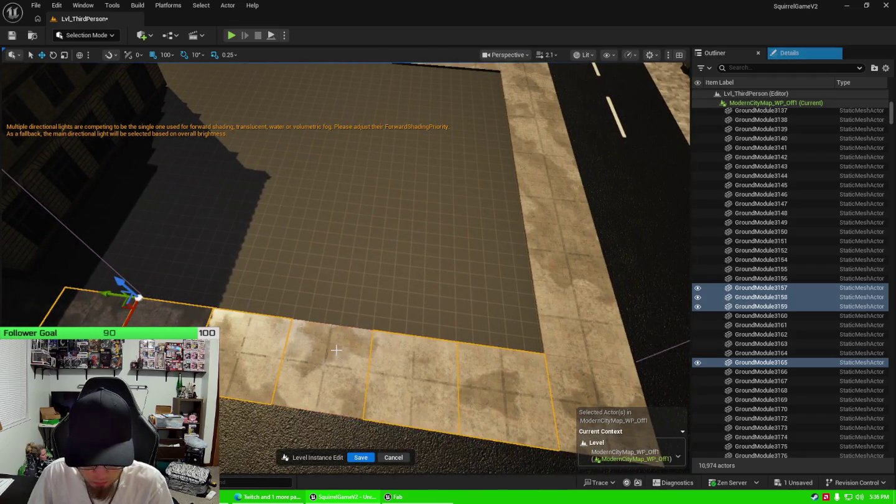
click(332, 353)
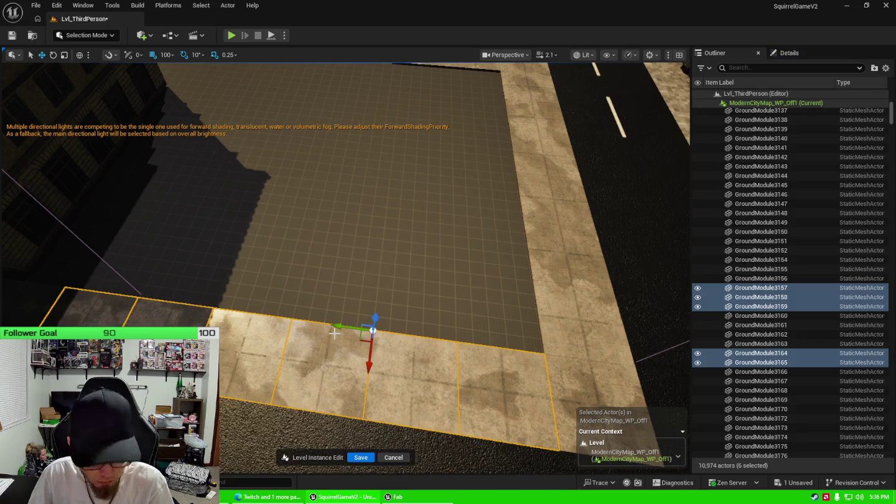
Step: Duplicate the sidewalk tiles into the gap, then copy the next tile row down into it
key(ctrl+d)
drag(370, 362, 378, 218)
click(485, 243)
click(409, 254)
click(339, 239)
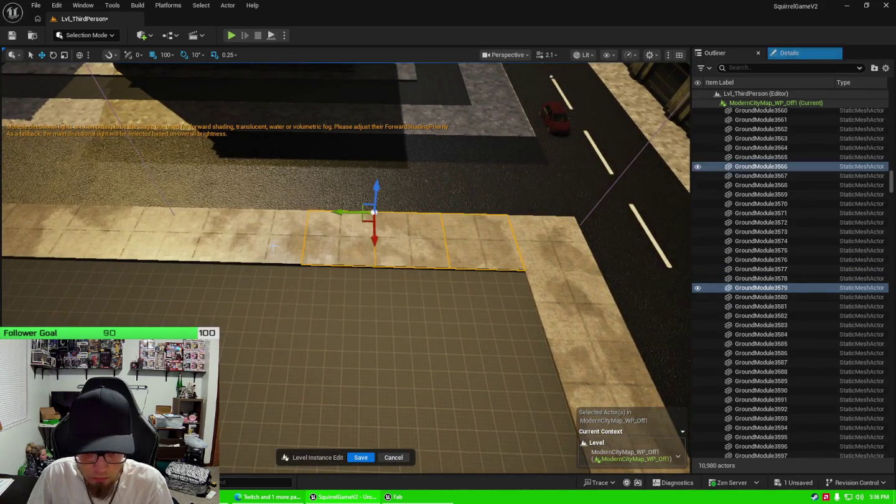
click(268, 236)
click(121, 249)
click(196, 246)
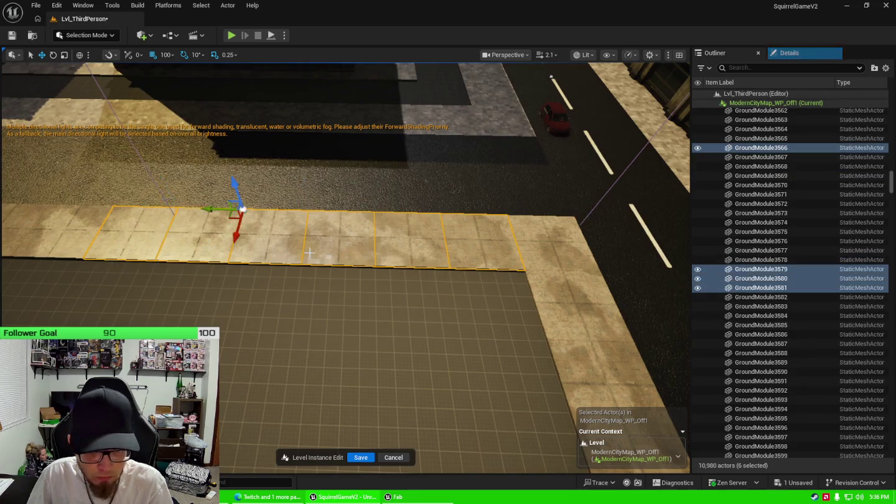
click(327, 247)
click(327, 248)
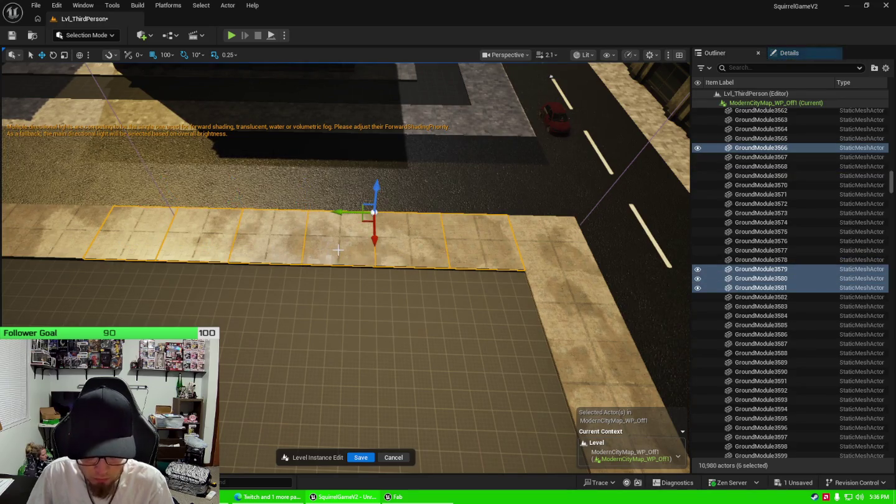
drag(375, 236, 378, 295)
Step: Fly along the road, select the Plane actor and look around the city blocks
drag(430, 283, 682, 364)
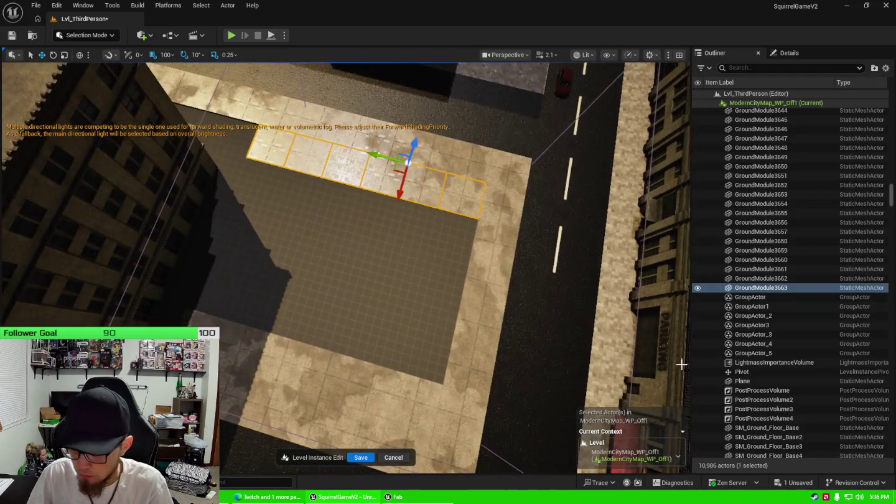
click(784, 381)
drag(515, 311, 659, 352)
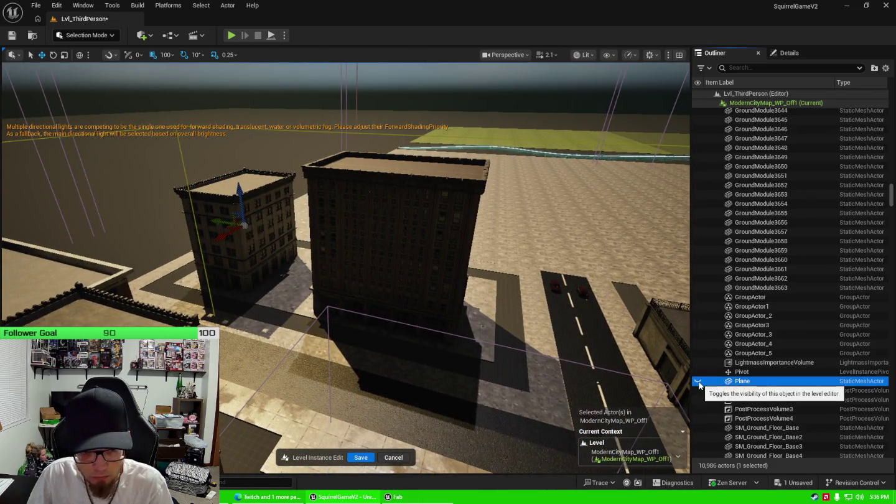
drag(536, 361, 536, 405)
drag(423, 336, 676, 374)
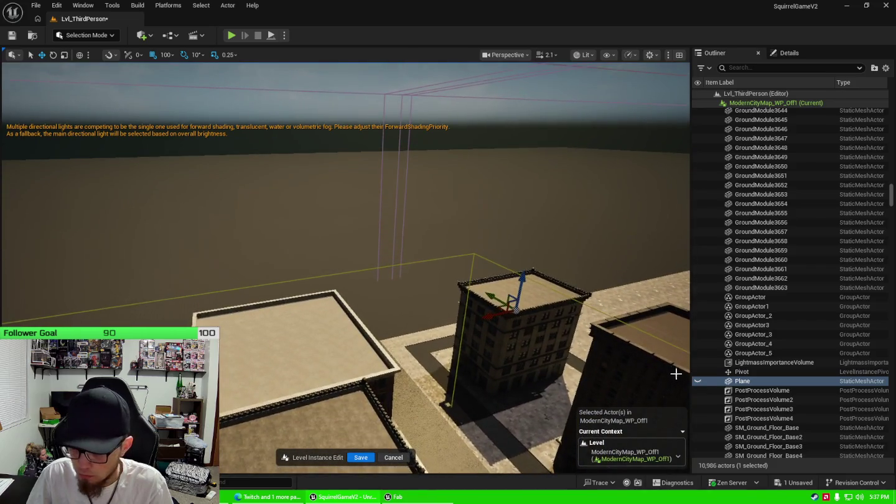
click(699, 383)
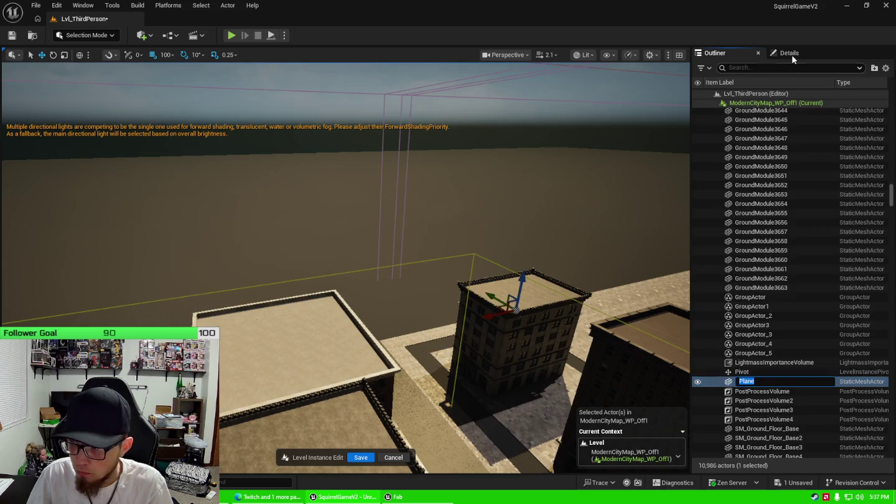
click(790, 54)
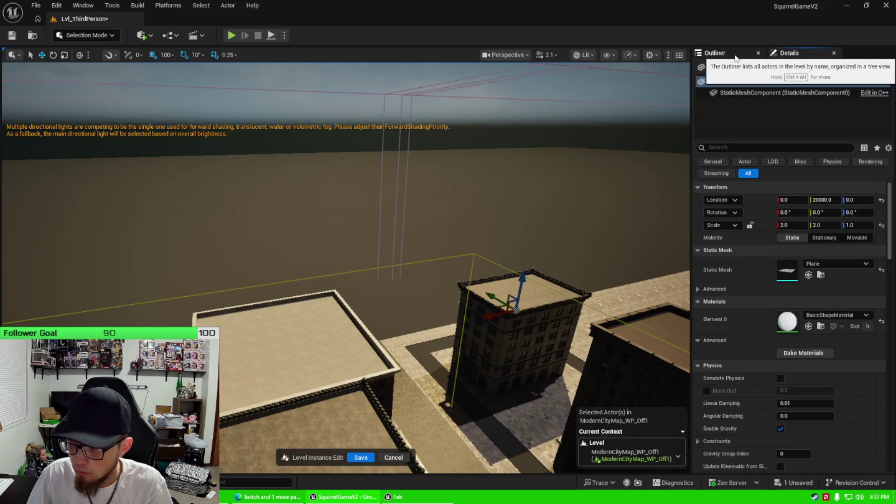
click(737, 56)
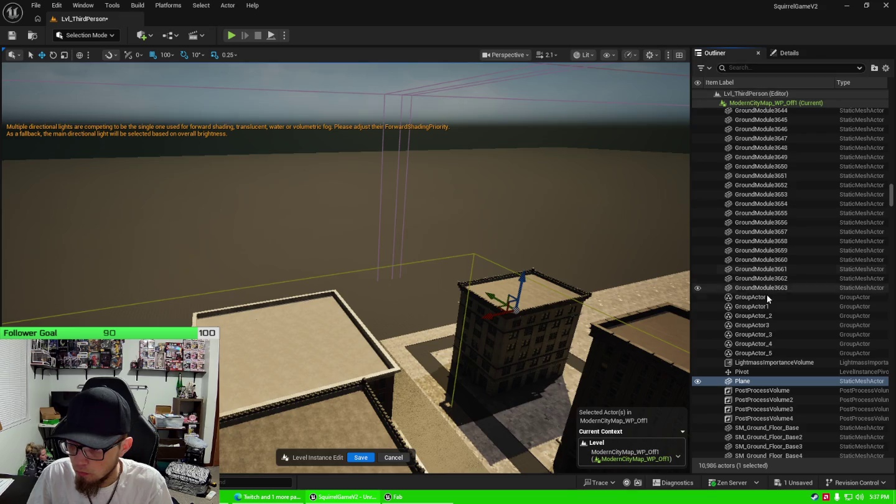
scroll(up, 3)
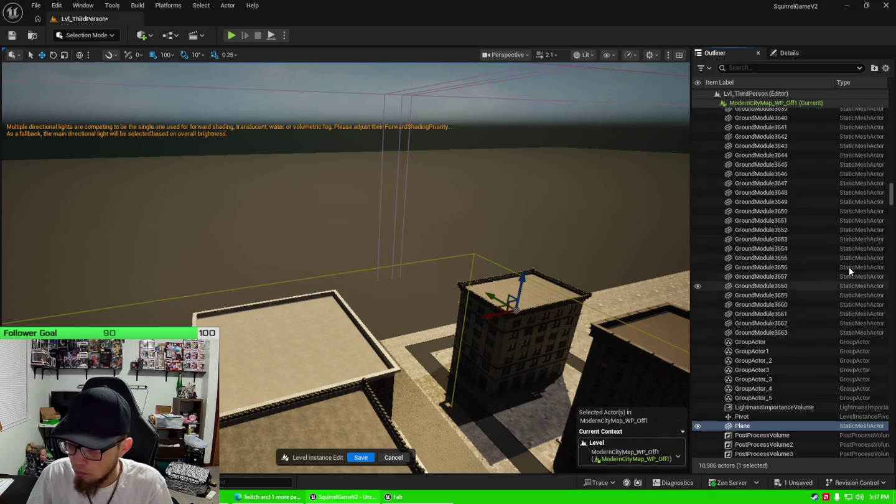
drag(892, 198, 891, 87)
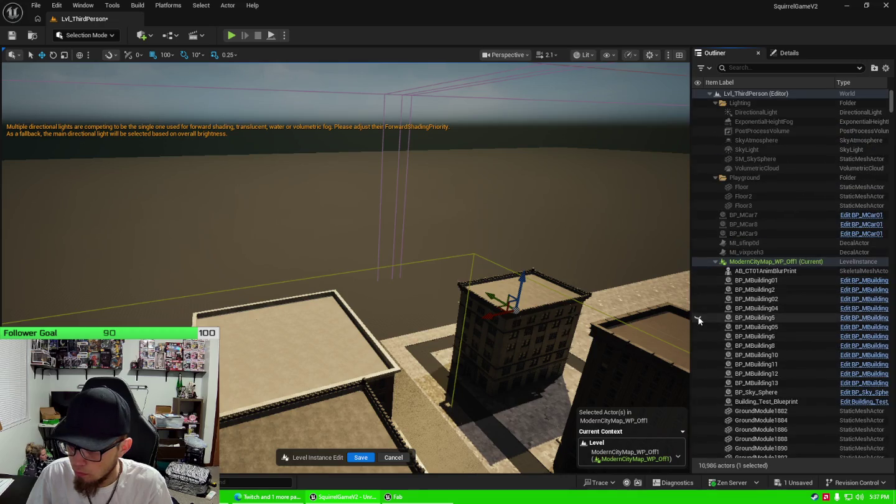
scroll(up, 3)
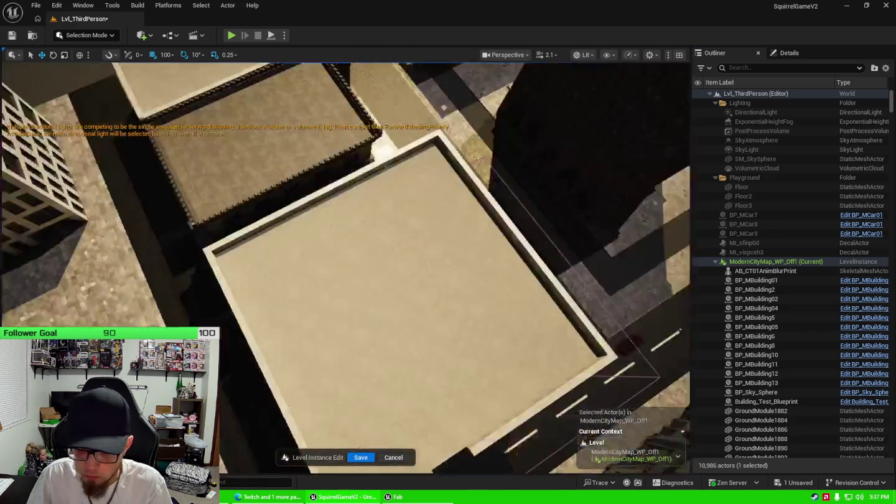
Step: Select BP_MBuilding11 and BP_MBuilding10 and hide both to reveal the plaza floor
drag(476, 266, 479, 292)
click(480, 292)
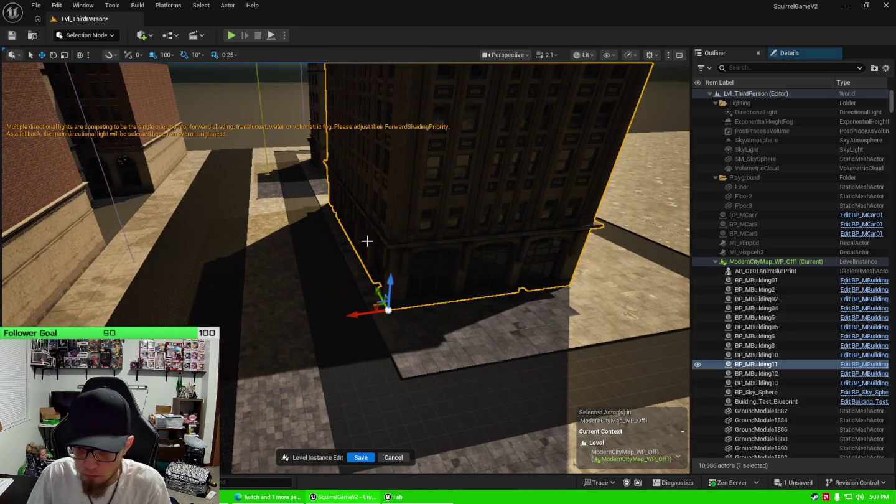
click(695, 356)
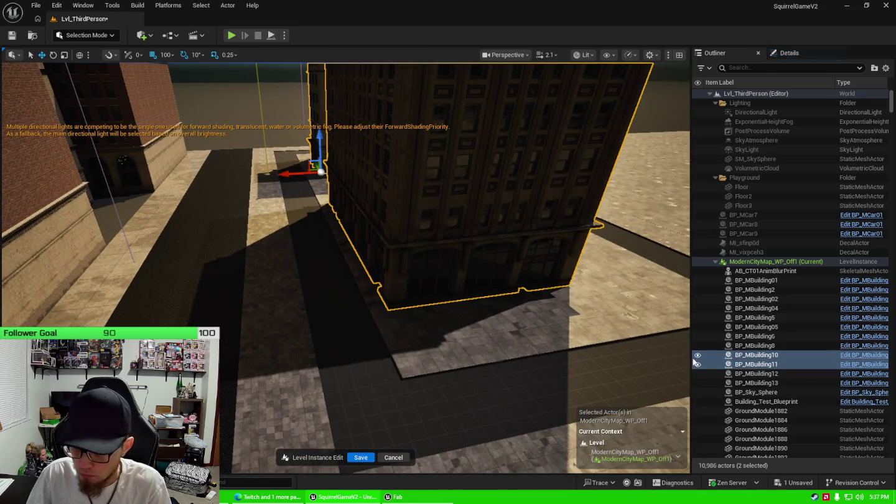
click(698, 355)
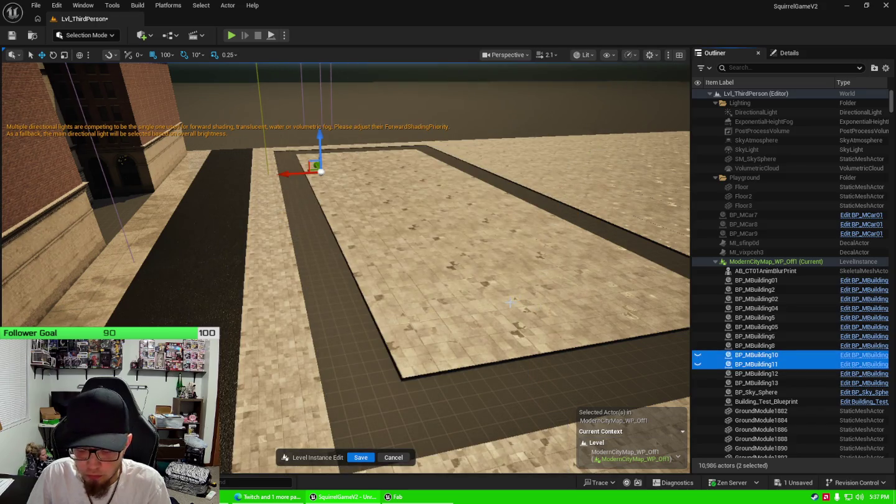
scroll(up, 3)
click(402, 306)
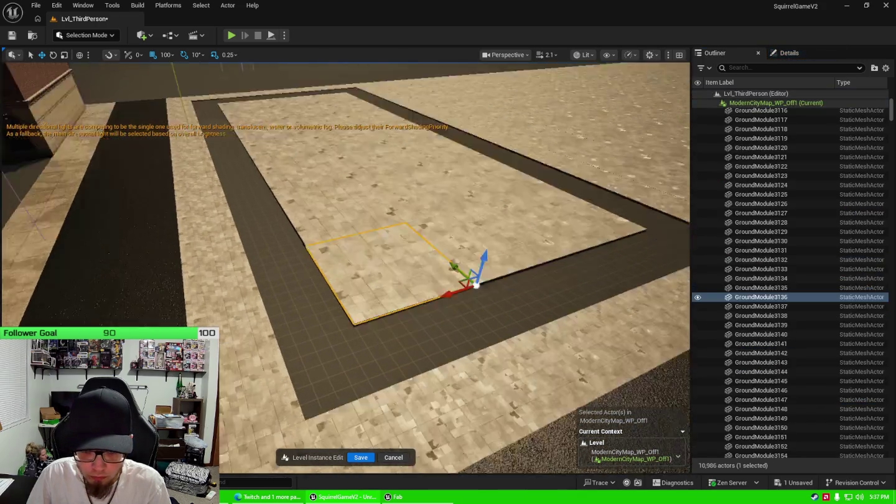
Step: Select the left sidewalk strip tiles from the bottom-left corner up to the top
drag(399, 311, 398, 311)
scroll(down, 3)
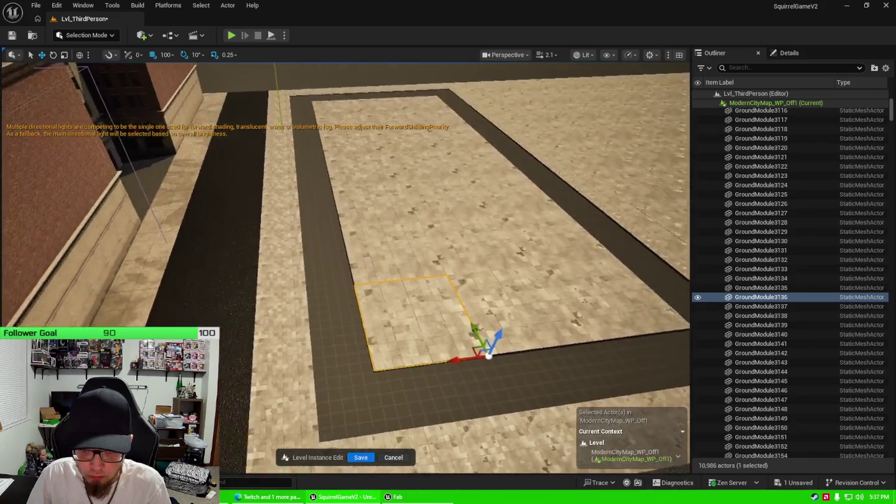
scroll(up, 3)
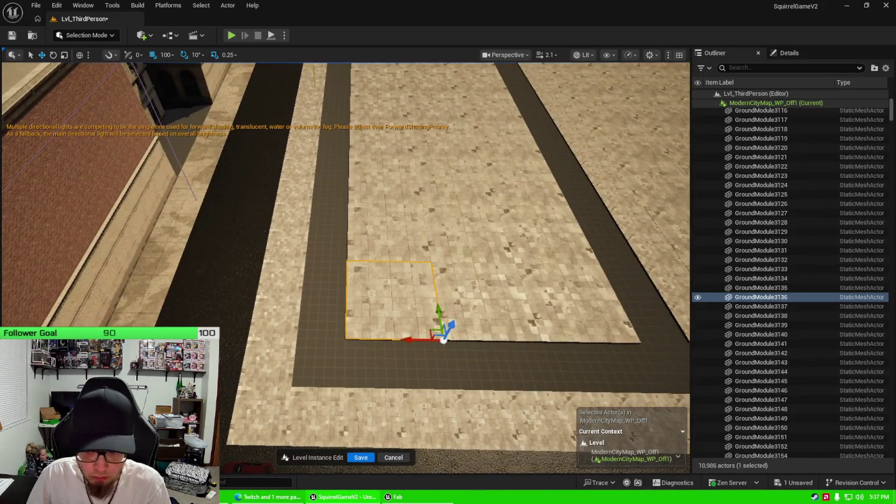
click(142, 309)
click(789, 54)
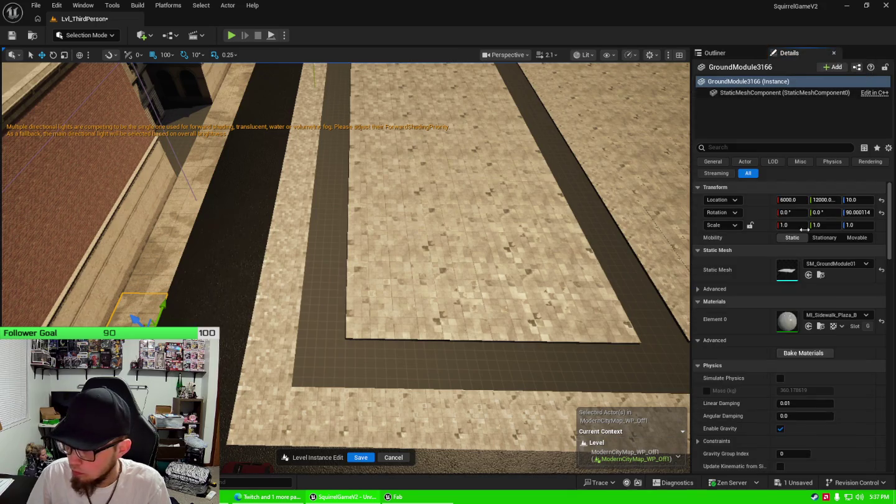
click(261, 414)
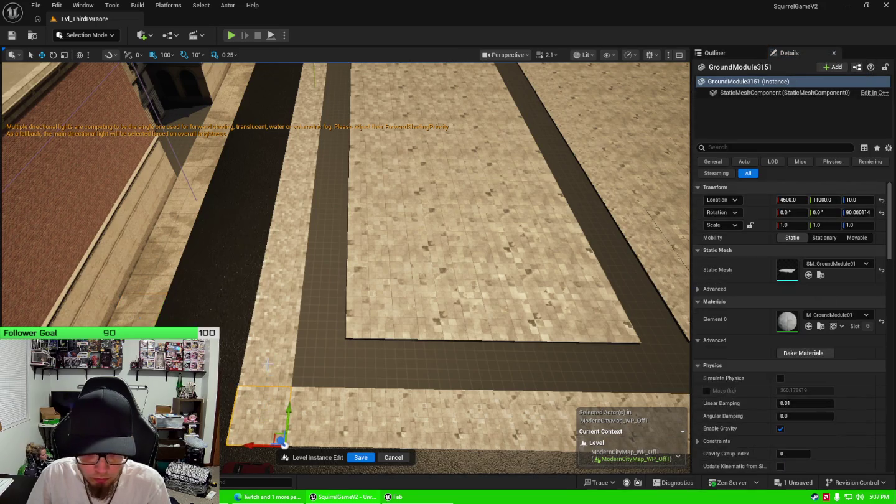
click(268, 364)
click(287, 244)
click(291, 216)
click(296, 189)
click(300, 167)
click(305, 147)
click(304, 125)
click(324, 414)
Step: Add the bottom ground tiles and the next column of strip tiles to the selection
scroll(down, 3)
click(491, 417)
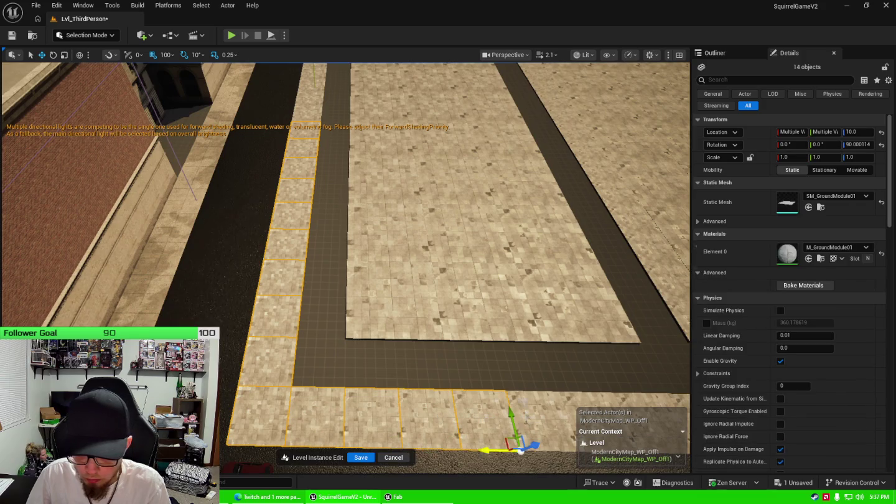
click(517, 423)
scroll(down, 3)
scroll(up, 3)
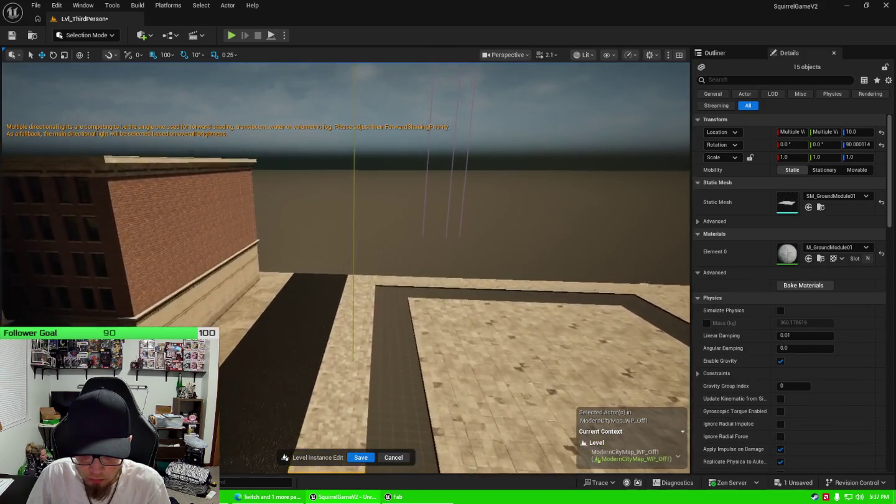
click(334, 274)
click(333, 257)
click(333, 243)
click(333, 215)
click(332, 194)
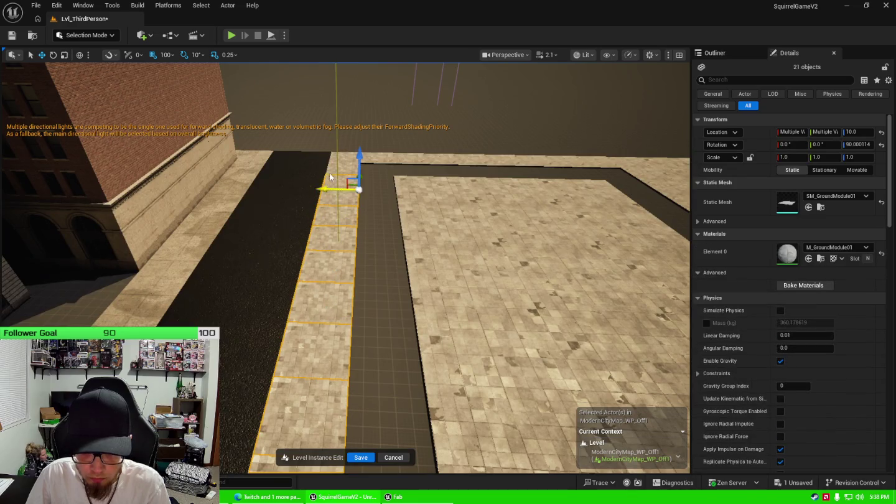
Step: Add the tiles along the cross strip plus four far-side sidewalk tiles to the selection
drag(349, 250, 287, 254)
click(274, 282)
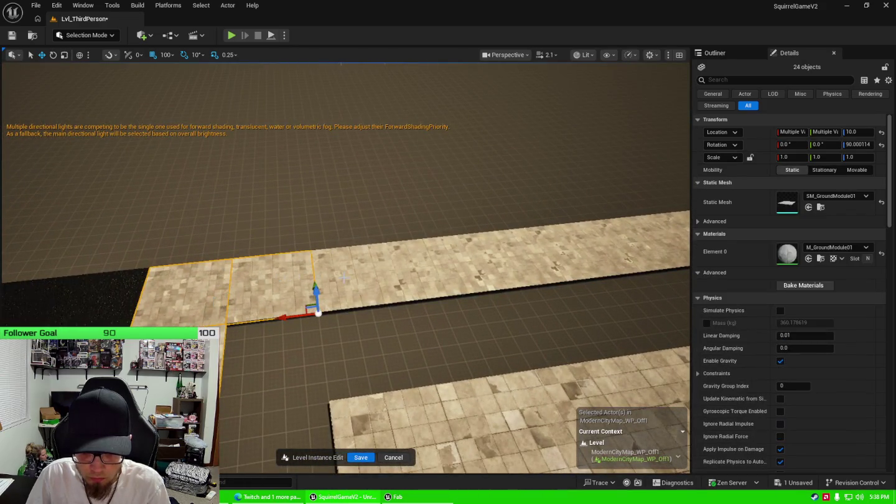
click(449, 271)
click(362, 280)
click(541, 262)
click(626, 239)
click(625, 239)
drag(625, 237, 534, 273)
click(453, 303)
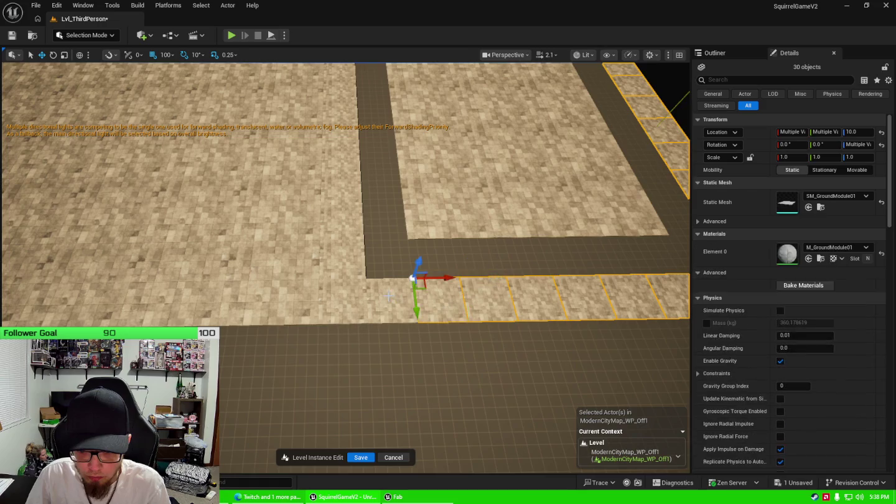
click(347, 211)
click(348, 181)
click(349, 146)
Step: Add the remaining left and bottom-row border tiles, completing all 52 selected
drag(380, 201, 349, 187)
drag(378, 208, 378, 208)
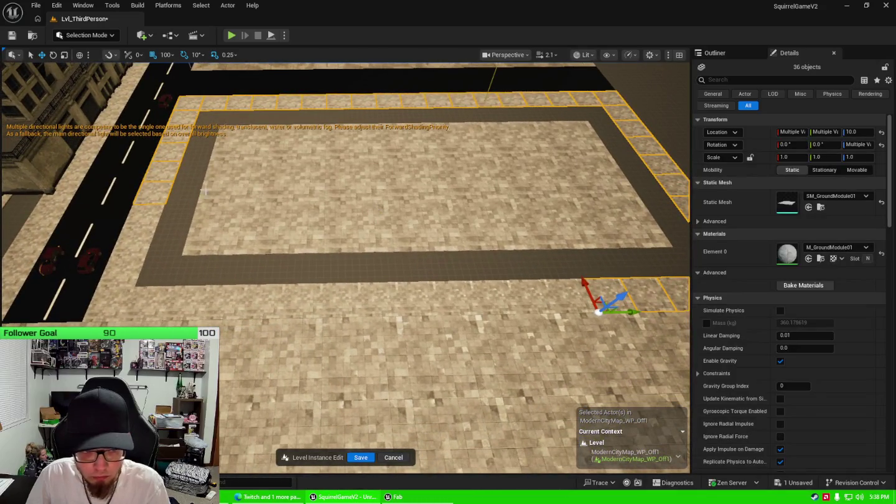
click(137, 237)
click(128, 288)
click(106, 306)
click(146, 305)
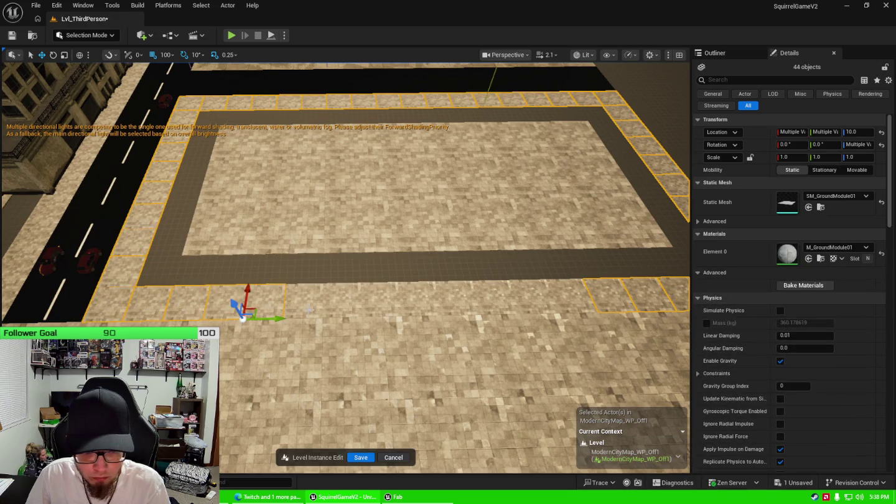
click(348, 308)
click(457, 299)
click(498, 299)
click(539, 299)
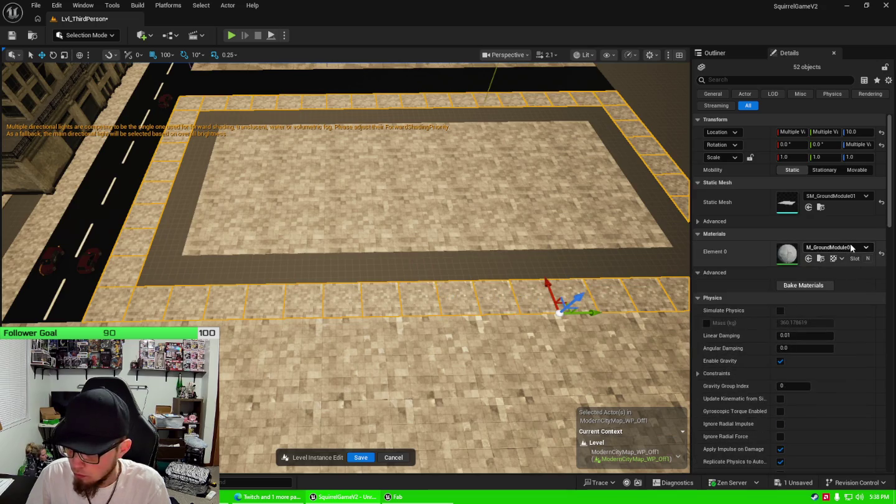
click(851, 247)
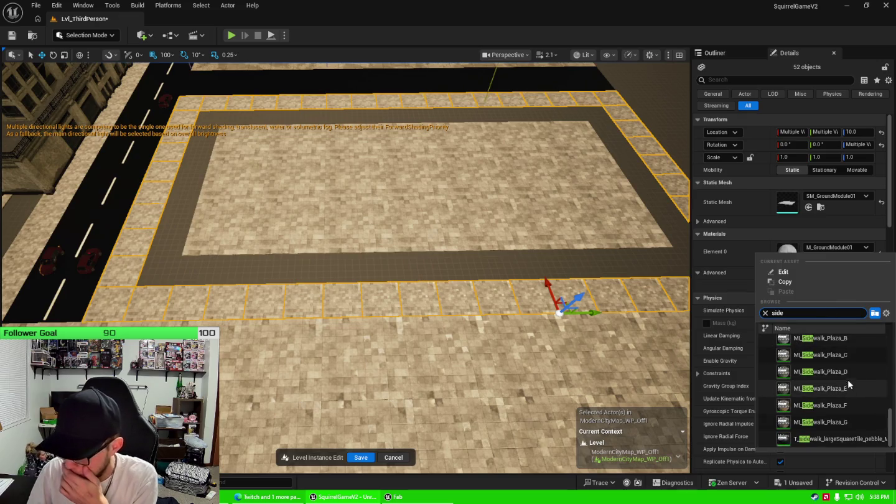
Step: Swap the border tiles' Element 0 material from M_GroundModule01 to MI_Sidewalk_Plaza_B
scroll(up, 3)
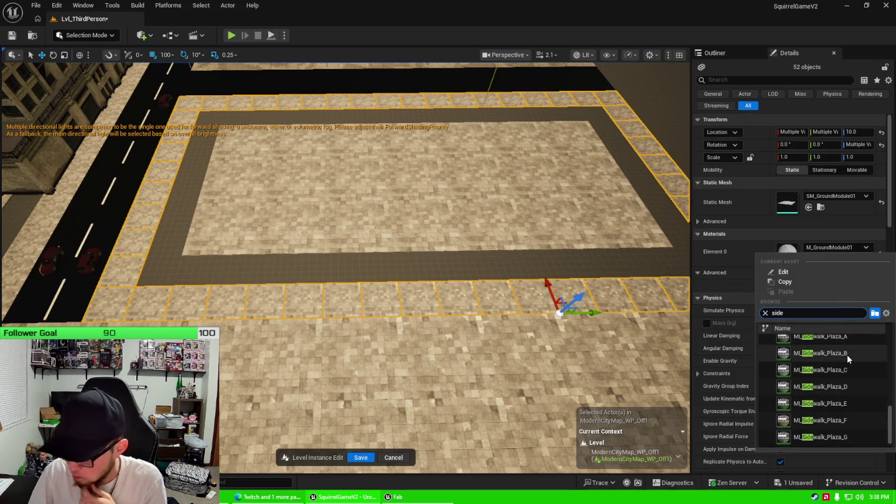
click(847, 354)
drag(435, 286, 434, 230)
click(304, 330)
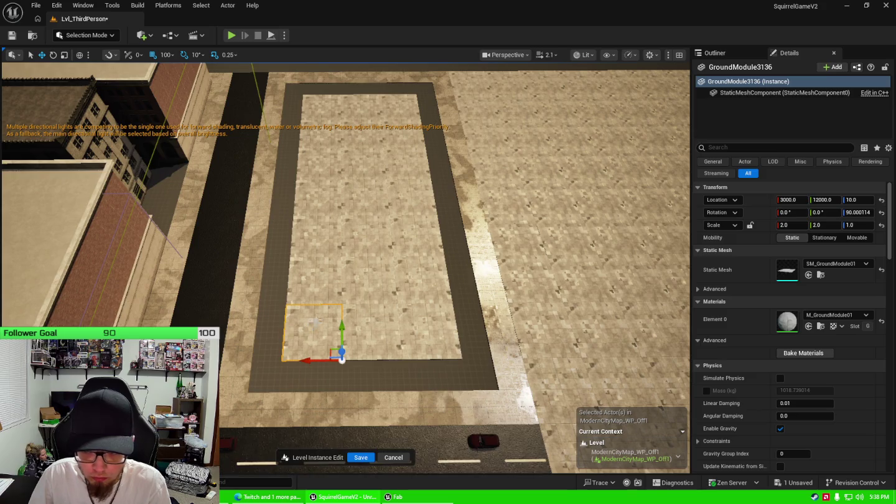
Step: Unhide BP_MBuilding10 and BP_MBuilding11 from the Outliner and view them on the plaza
click(715, 53)
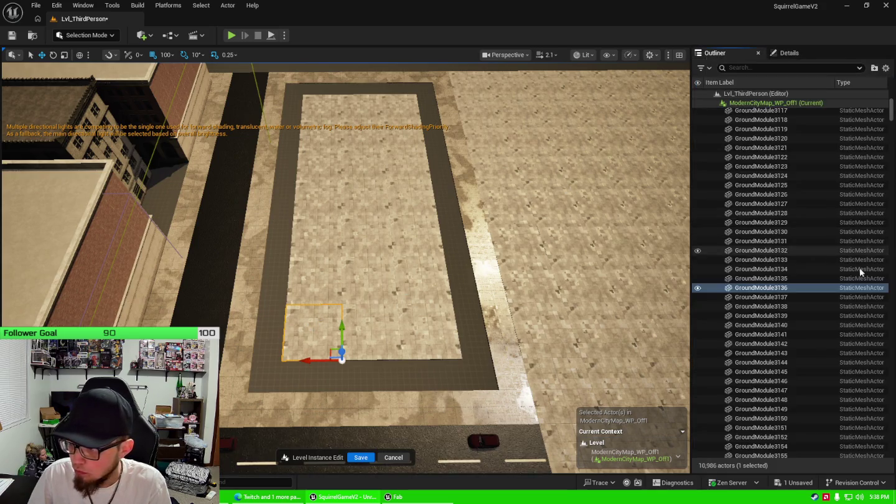
drag(892, 115, 891, 87)
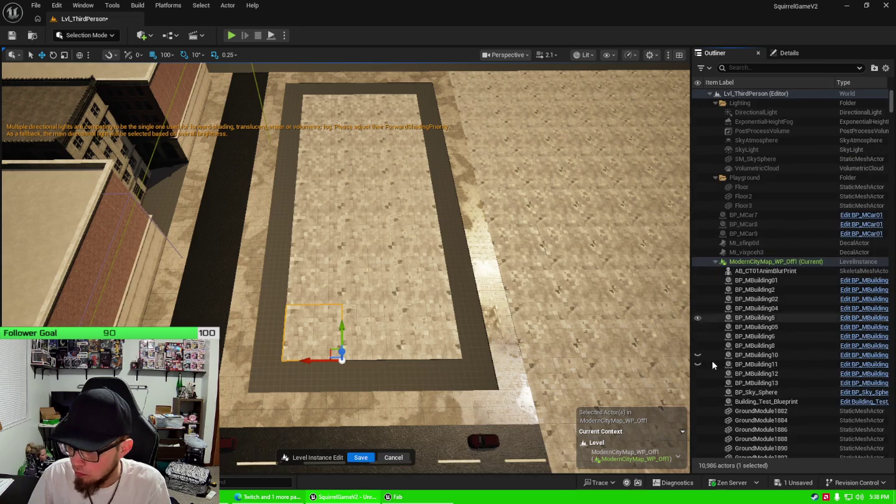
click(700, 364)
click(700, 355)
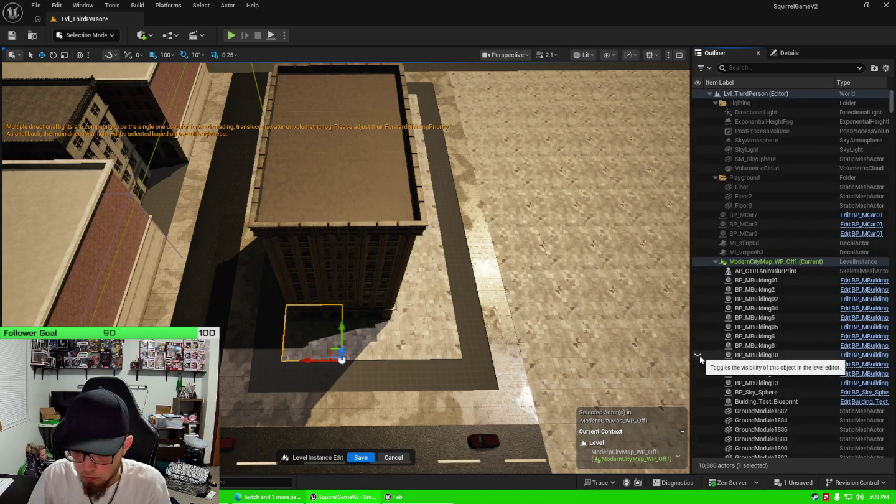
drag(473, 313, 389, 240)
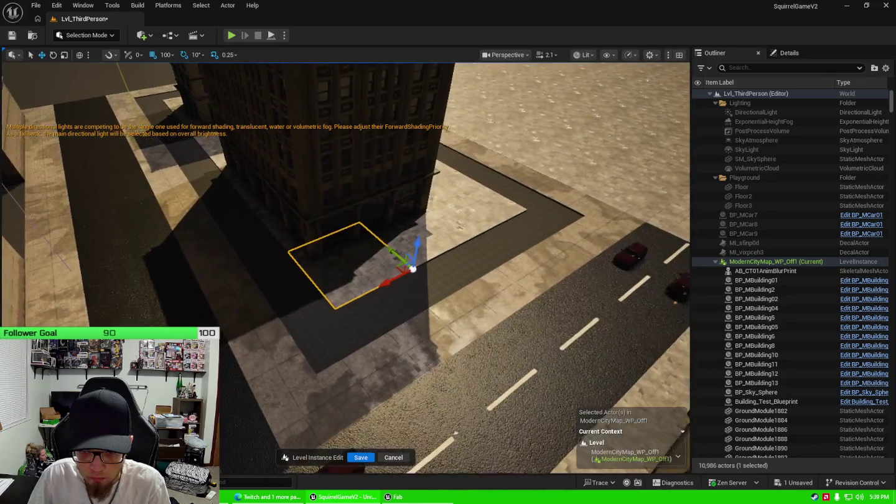
Step: Slide BP_MBuilding11 sideways along X so it sits against the pavement edge
click(340, 182)
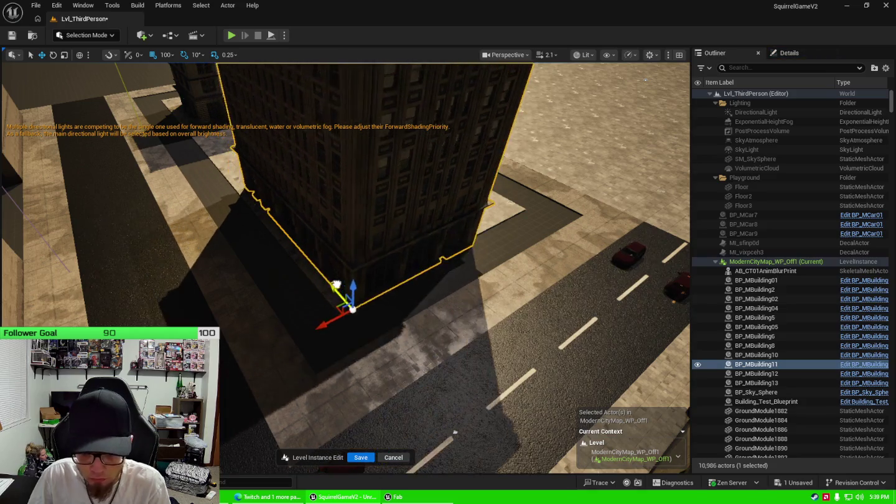
drag(367, 309, 346, 193)
drag(424, 324, 424, 324)
click(520, 324)
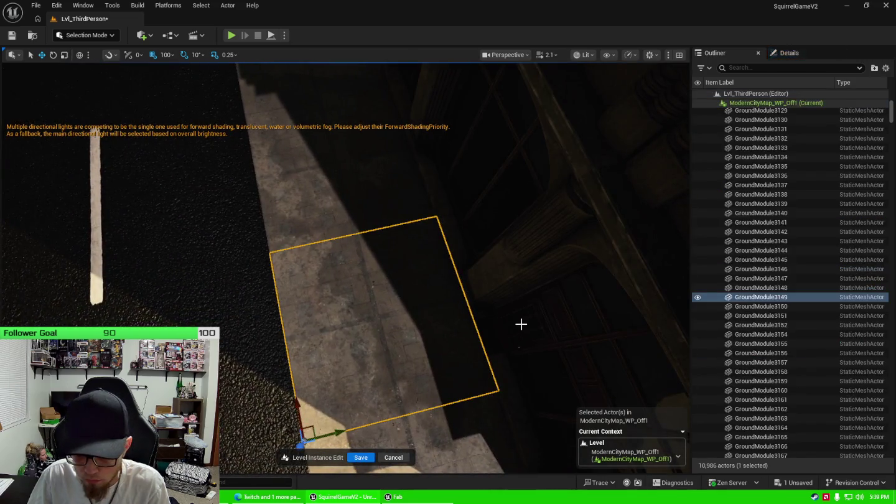
click(521, 324)
drag(477, 300, 405, 223)
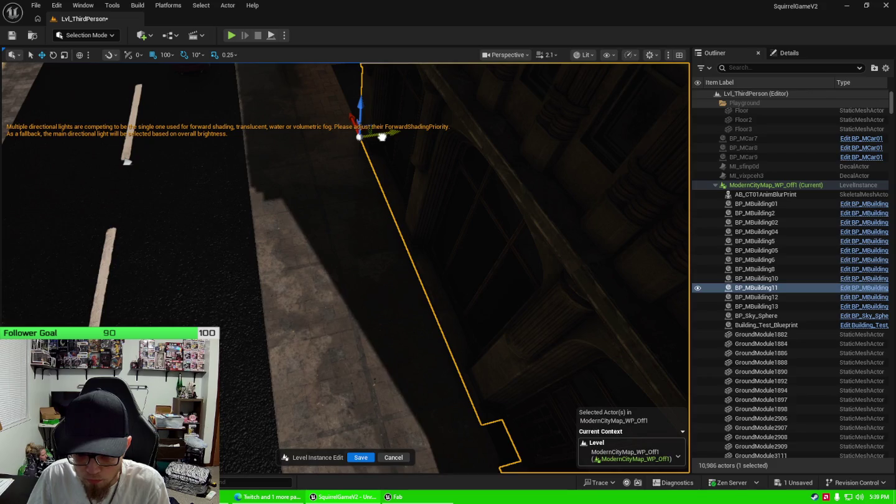
drag(382, 137, 380, 138)
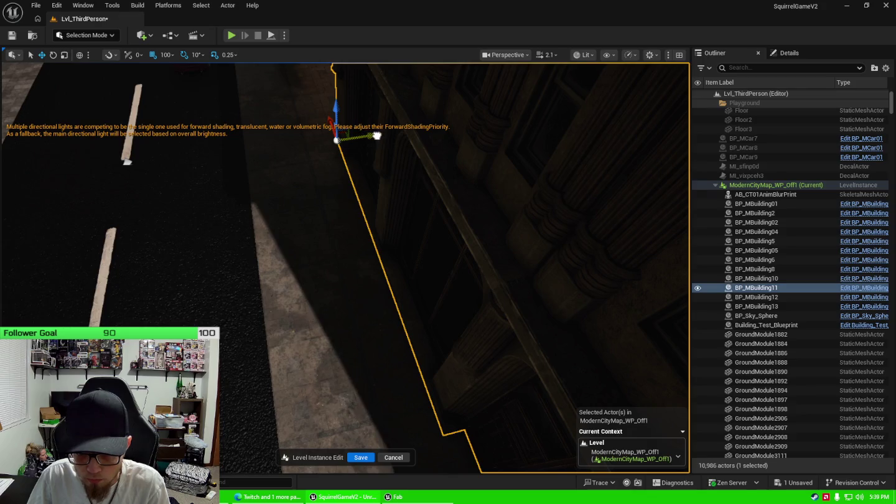
drag(377, 135, 383, 135)
drag(339, 231, 340, 231)
drag(393, 276, 255, 294)
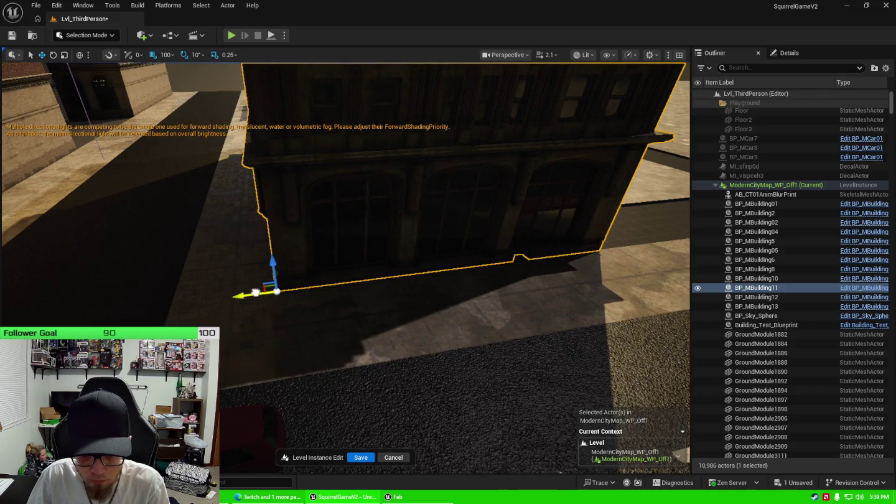
drag(618, 225, 579, 239)
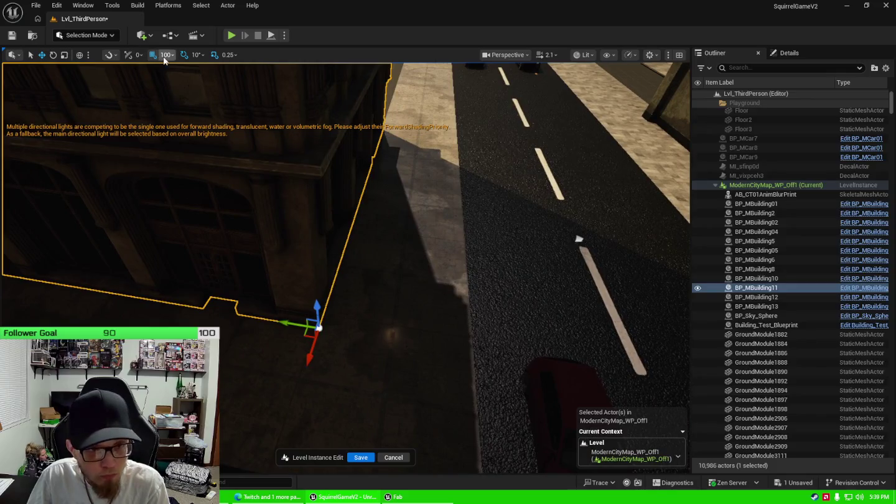
Step: Set the grid snap size to 50, then select BP_MBuilding10
click(172, 56)
click(179, 111)
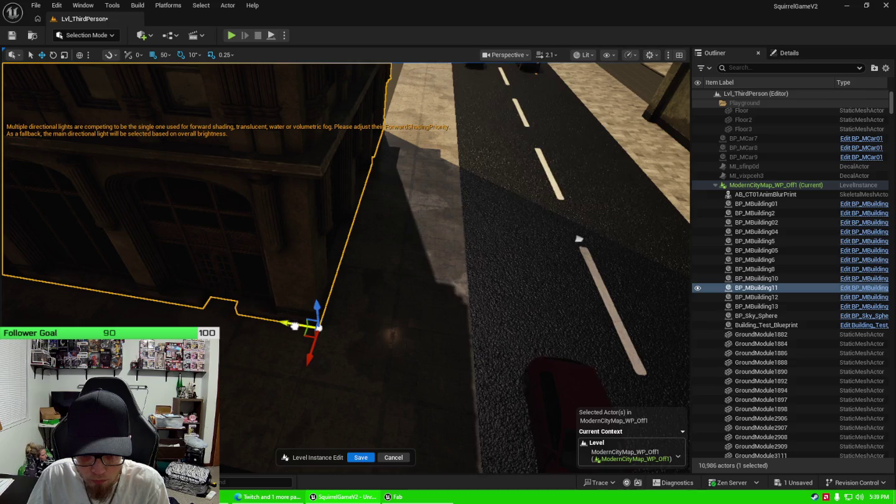
drag(346, 249, 366, 292)
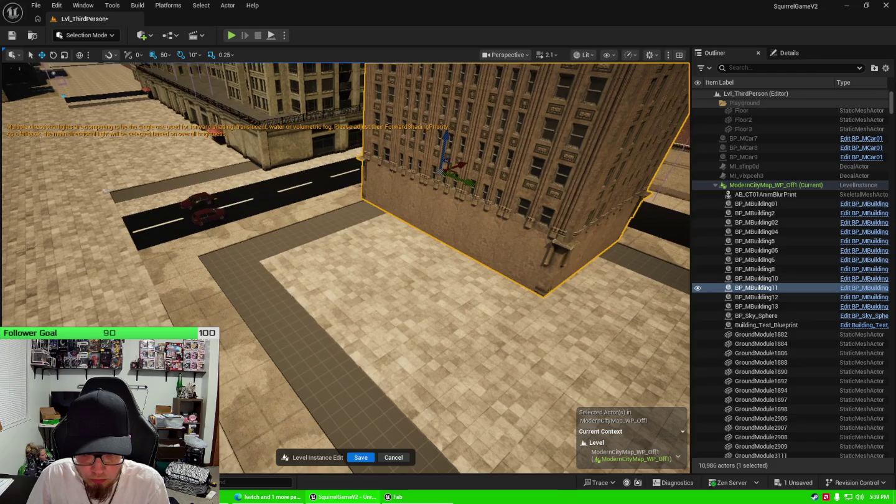
drag(367, 292, 420, 345)
click(353, 235)
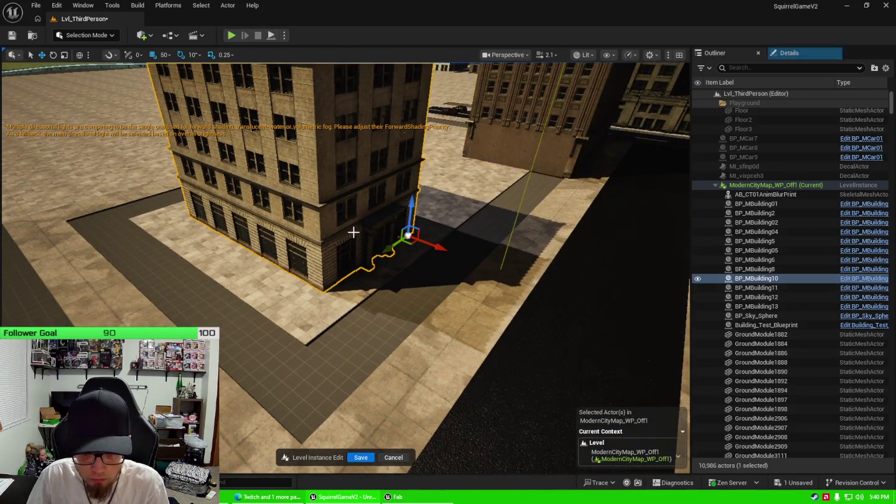
Step: Move BP_MBuilding10 along its Y axis to border the paved sidewalk, then view its front
key(f)
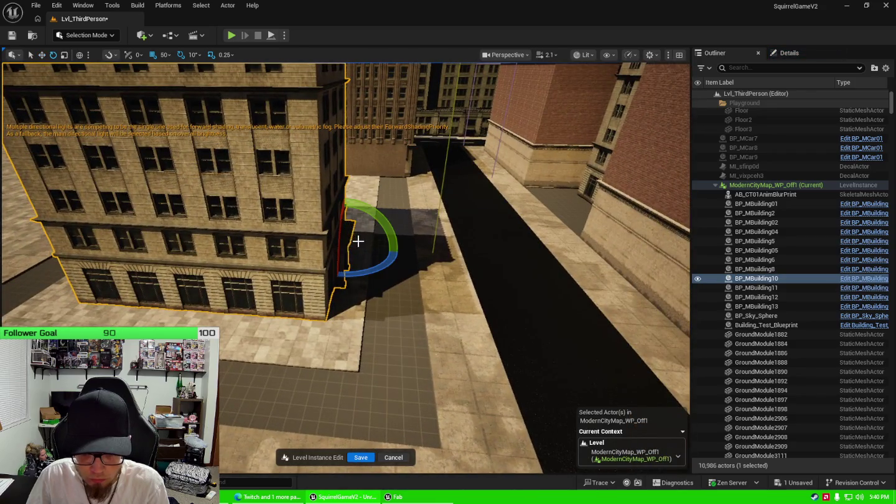
drag(387, 261, 349, 278)
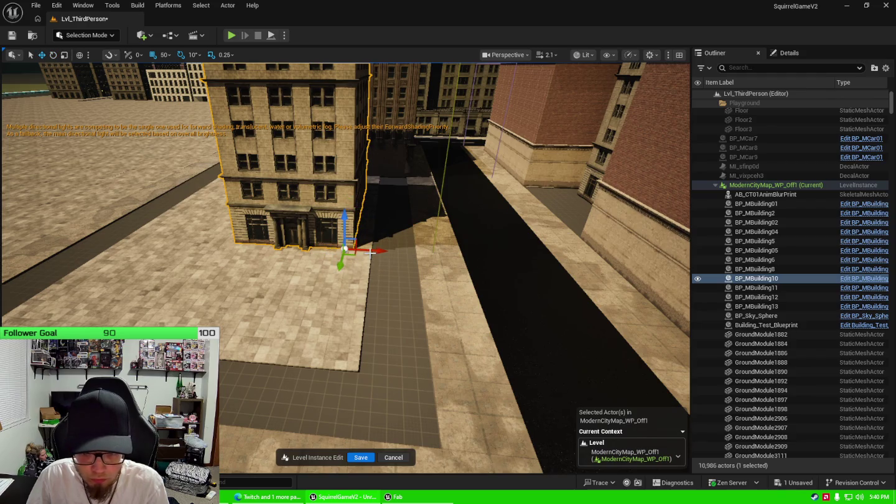
drag(372, 252, 416, 432)
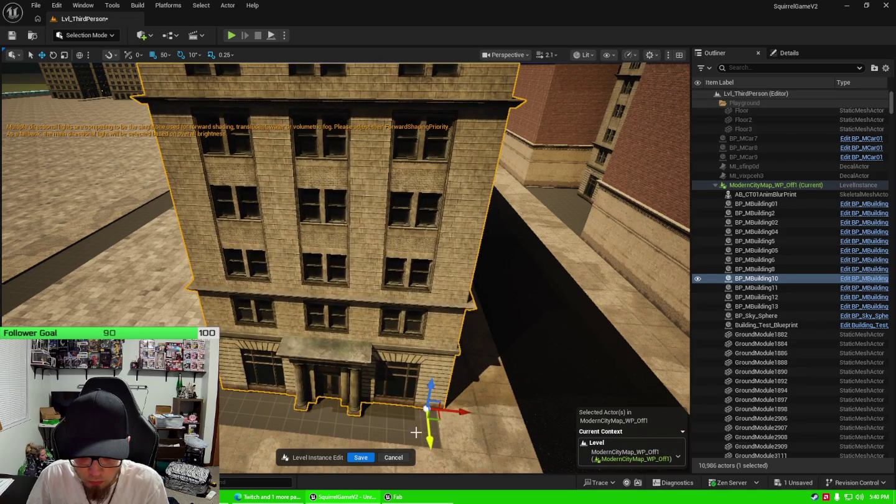
scroll(down, 3)
drag(400, 318, 401, 344)
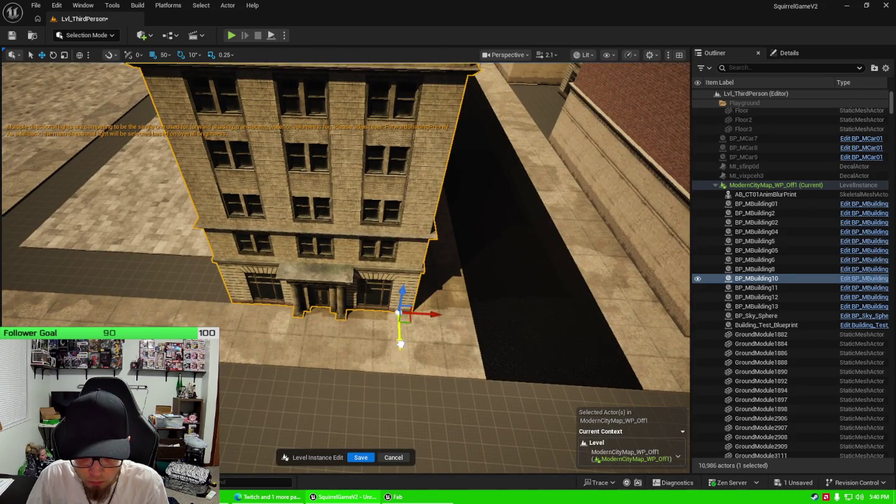
scroll(up, 3)
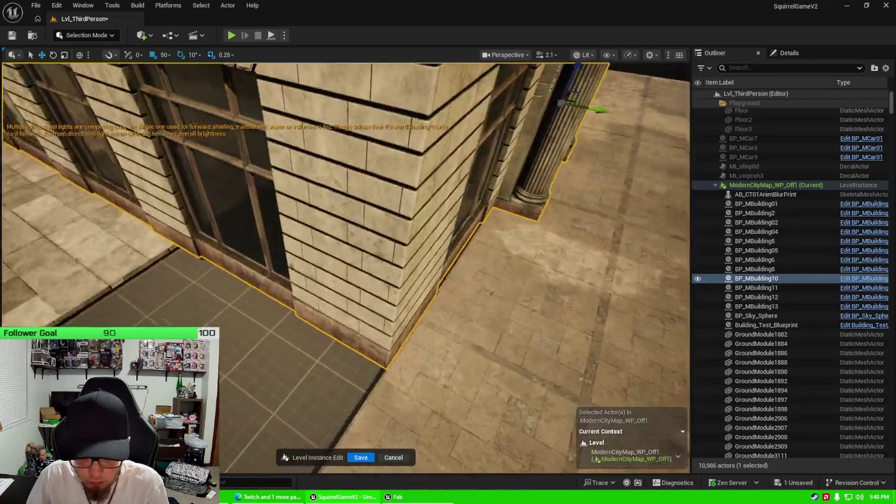
drag(412, 220, 413, 219)
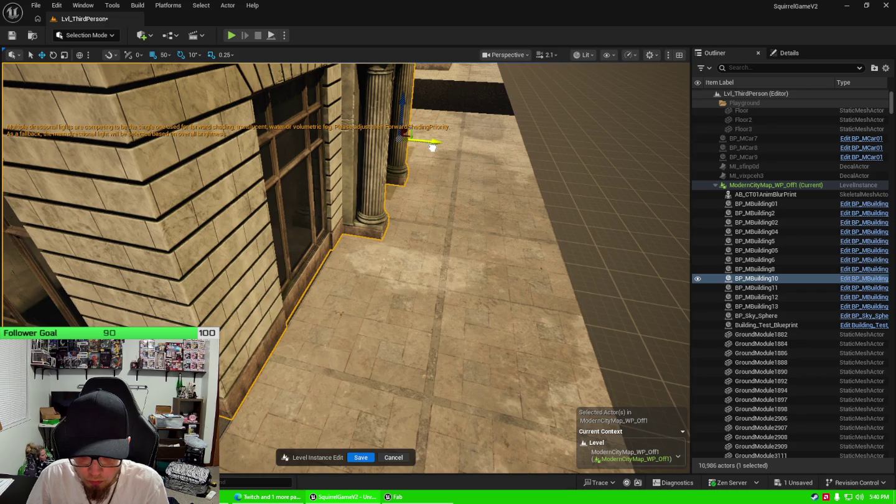
drag(433, 147, 434, 147)
drag(434, 244, 434, 245)
drag(423, 198, 423, 198)
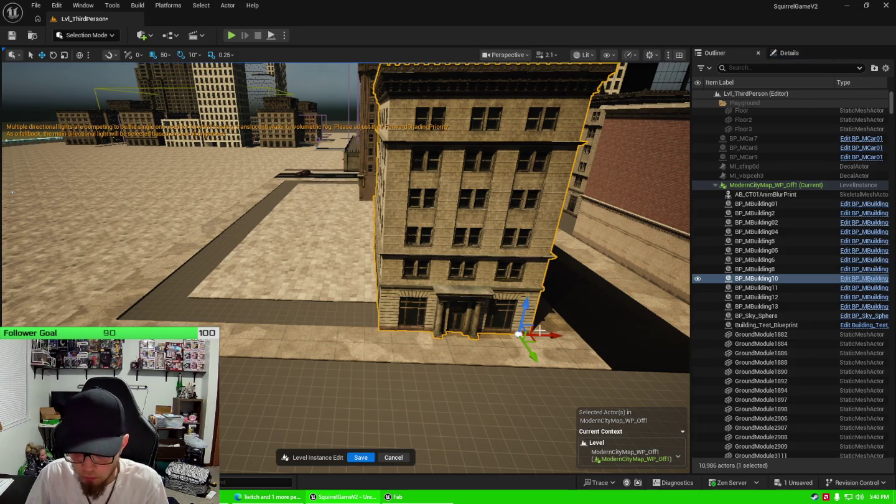
Step: Duplicate the building as BP_MBuilding14 and place it just left of the original, leaving a narrow gap
key(ctrl+d)
drag(554, 334, 423, 332)
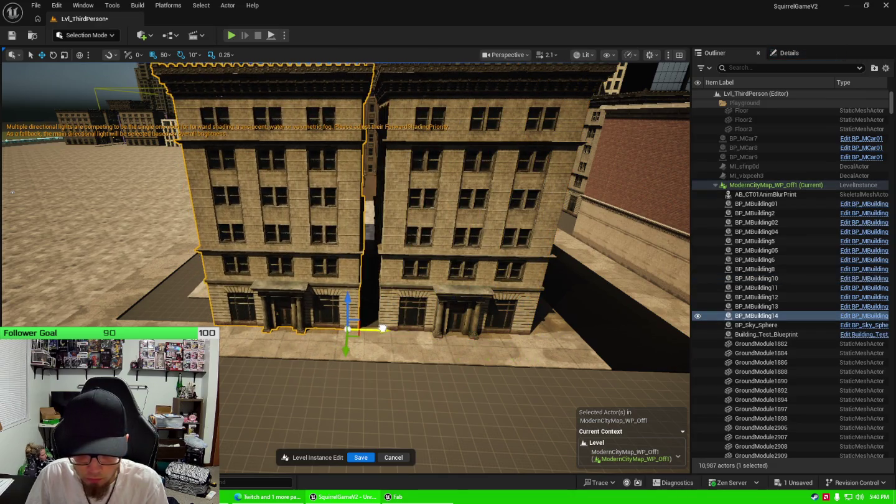
drag(357, 328, 265, 273)
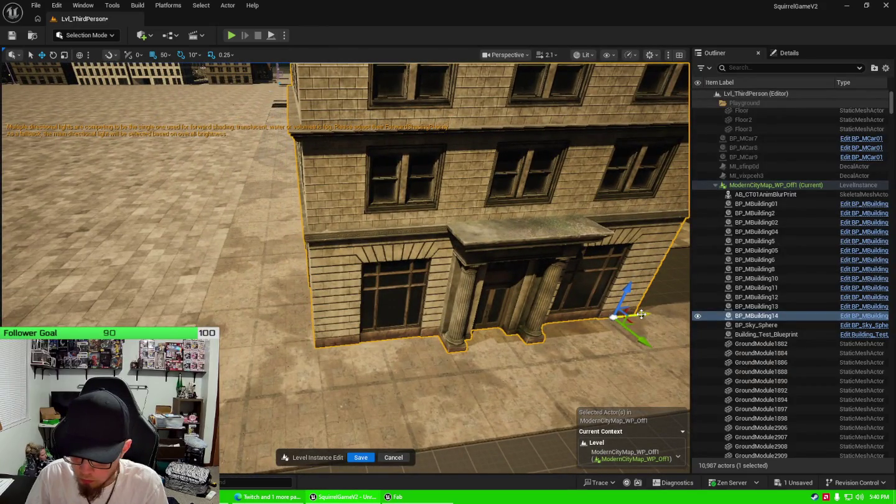
drag(647, 315, 638, 321)
drag(497, 317, 408, 338)
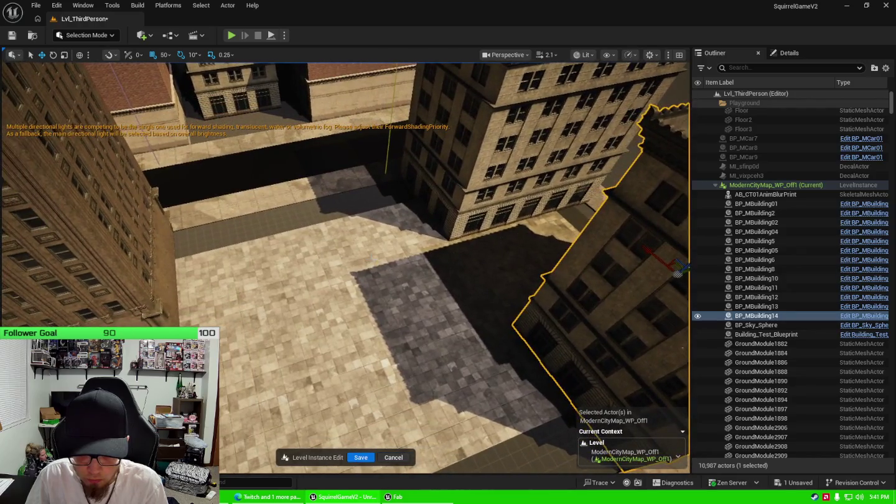
Step: Delete nine paving tiles from the plaza
click(394, 303)
click(421, 342)
click(439, 375)
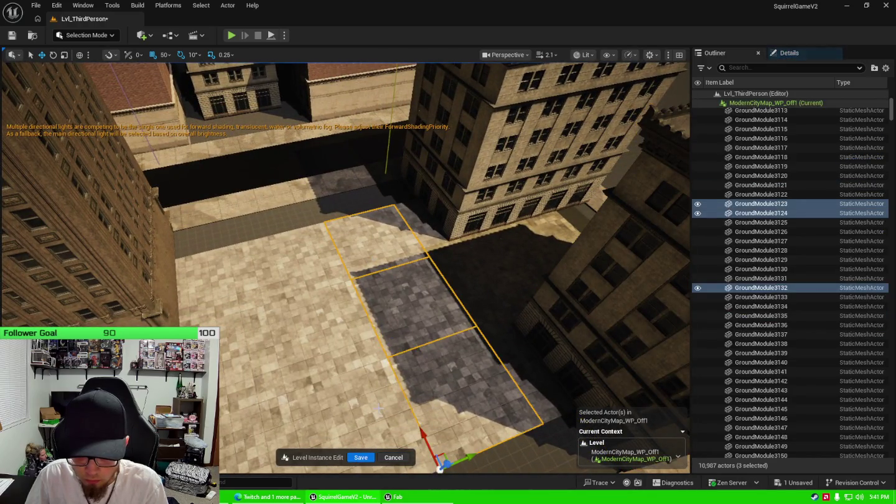
click(380, 411)
click(323, 336)
click(299, 261)
click(226, 289)
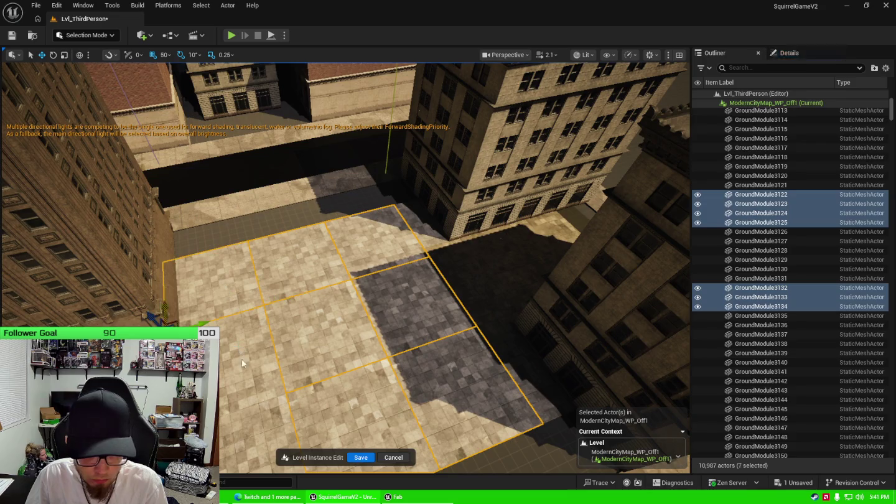
click(187, 261)
click(156, 298)
drag(156, 299, 363, 340)
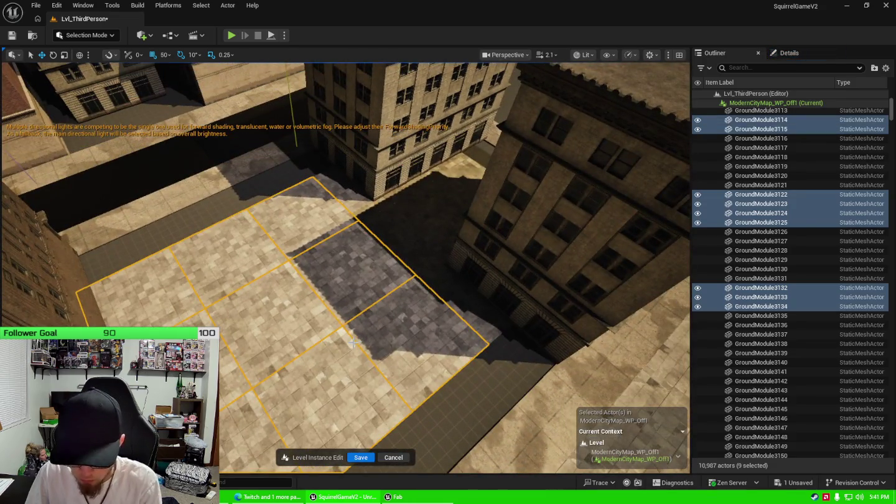
key(Delete)
Step: Delete the six ground tiles in the alley
click(354, 207)
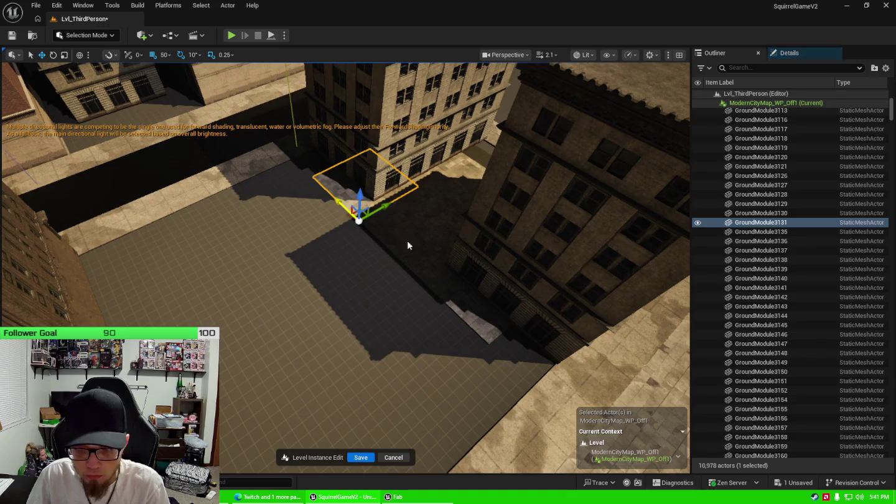
click(408, 240)
click(459, 277)
click(428, 181)
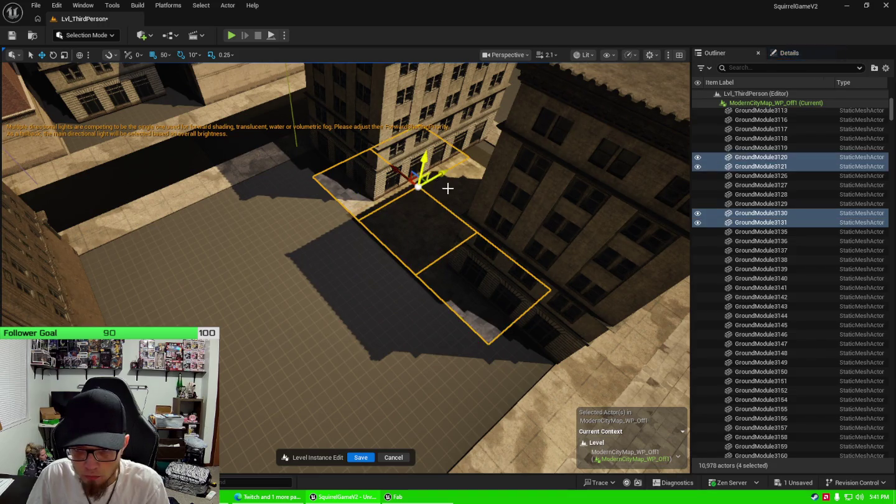
click(448, 188)
drag(448, 187, 442, 211)
click(422, 252)
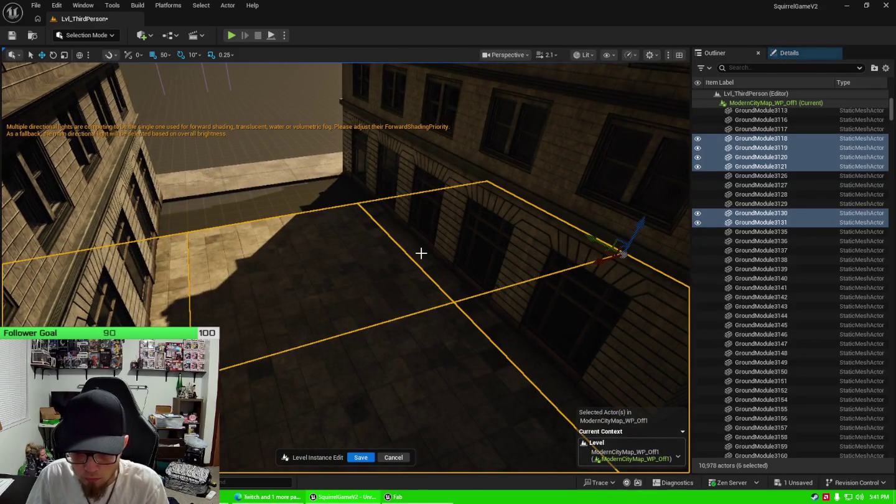
key(Delete)
Step: Hide the tall tan building and delete the six paving tiles beneath it
drag(346, 268, 417, 253)
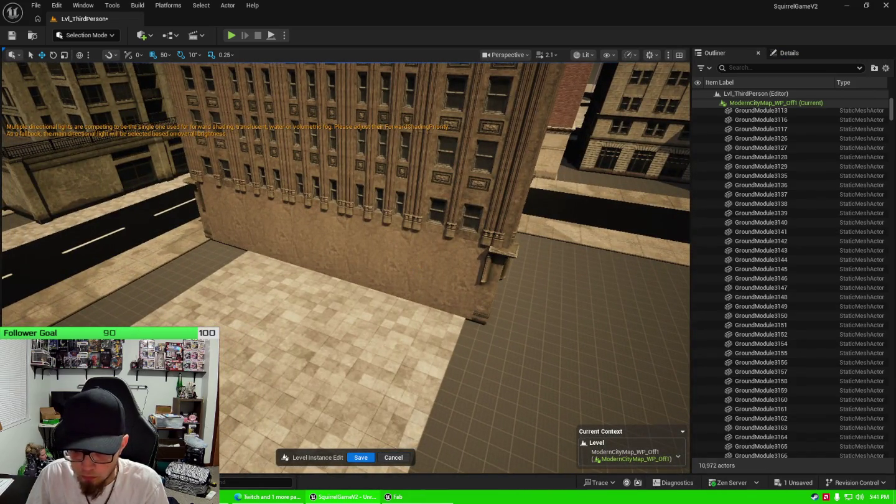
click(412, 266)
click(698, 288)
right_click(698, 288)
click(411, 230)
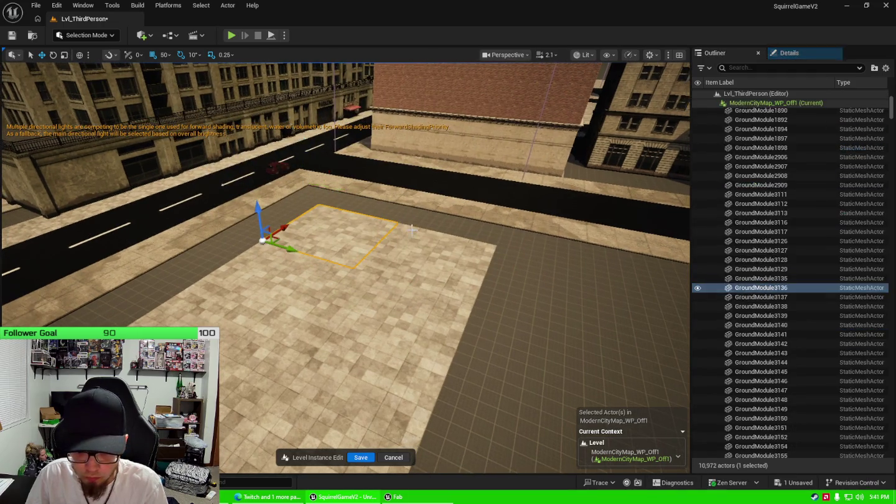
click(398, 274)
click(373, 318)
click(275, 401)
click(205, 367)
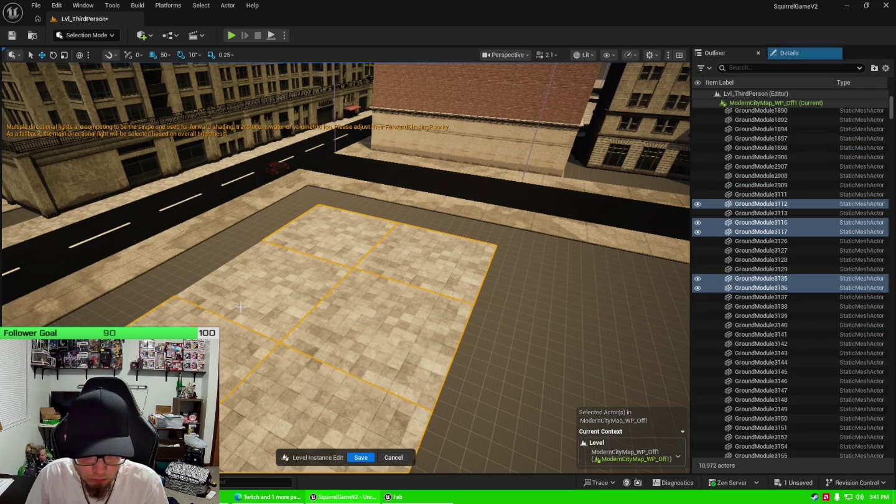
click(267, 289)
key(Delete)
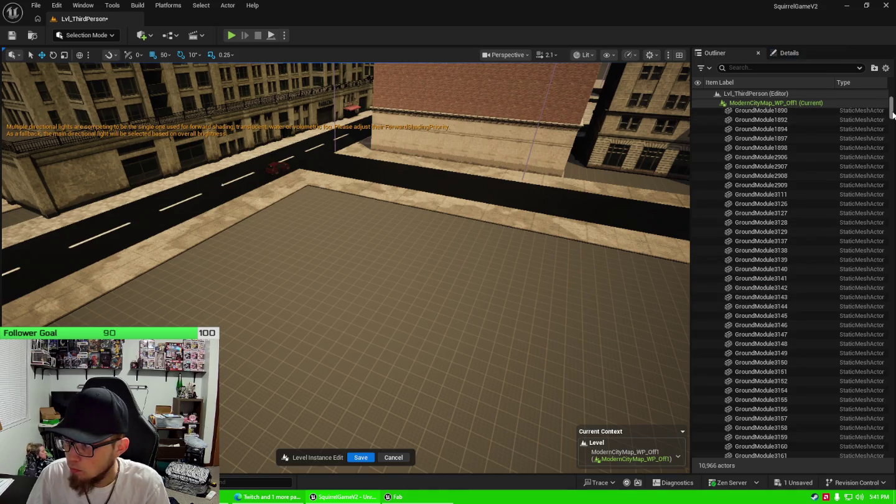
Step: Set grid snap to 100 and raise BP_MBuilding11 higher
drag(893, 112, 893, 94)
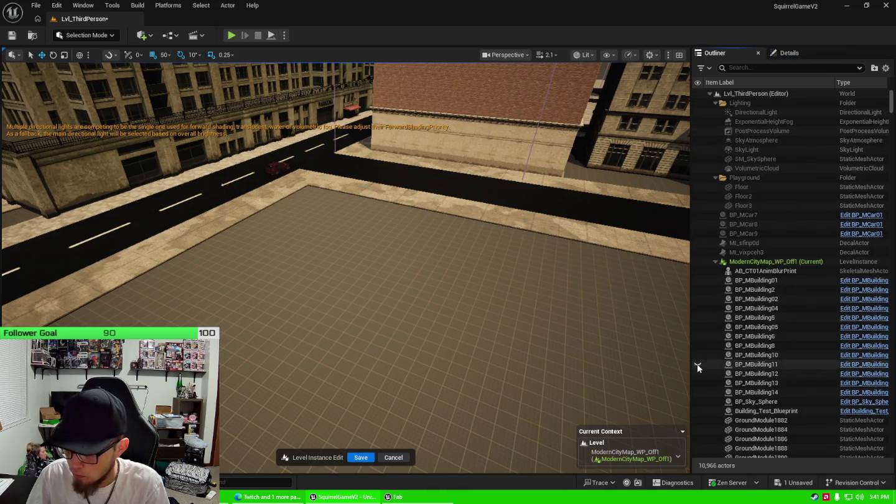
drag(518, 292, 510, 290)
click(374, 321)
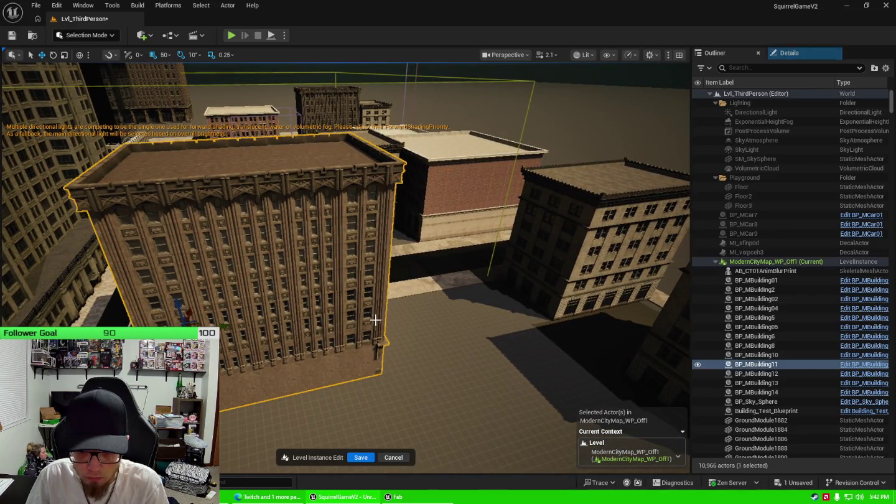
click(166, 55)
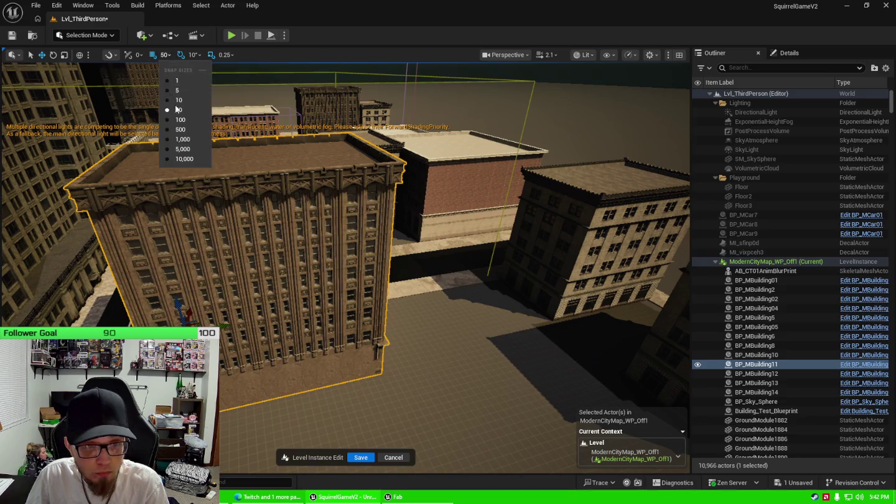
click(180, 120)
drag(226, 339, 222, 132)
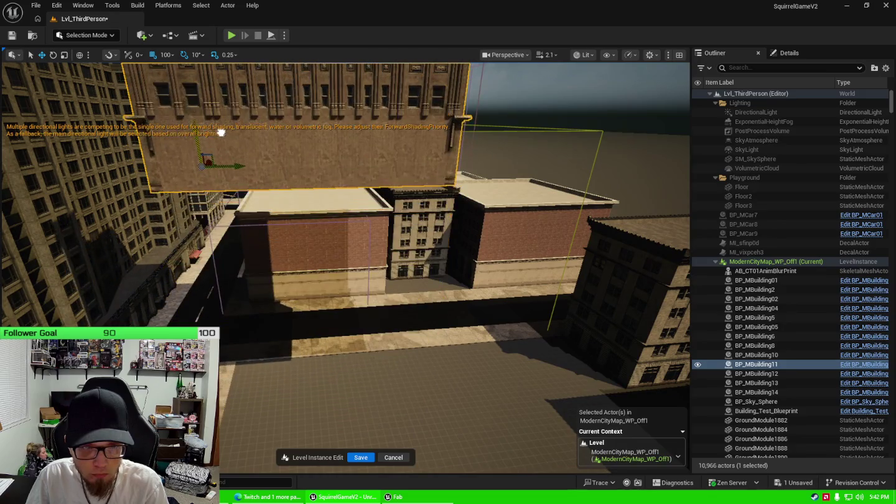
scroll(up, 3)
drag(211, 246, 208, 211)
Step: Save the modified ModernCityMap_WP_Off1 map via Save Selected
click(799, 482)
click(524, 357)
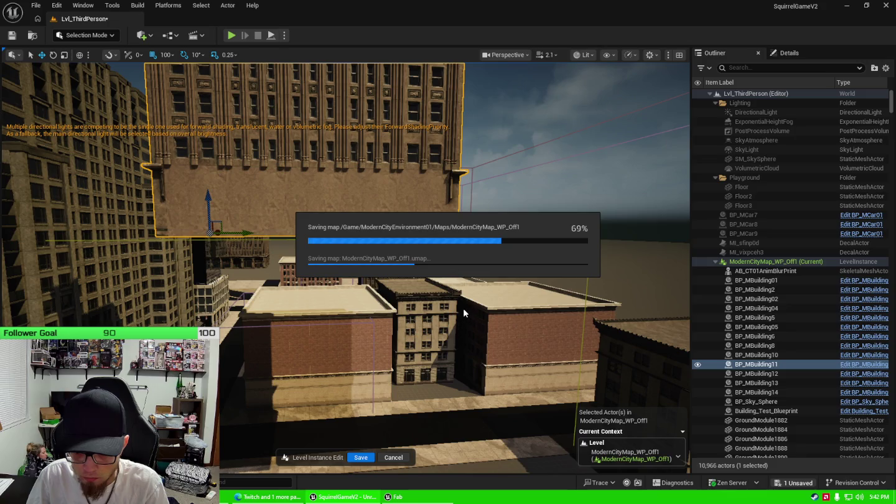
drag(442, 293, 423, 283)
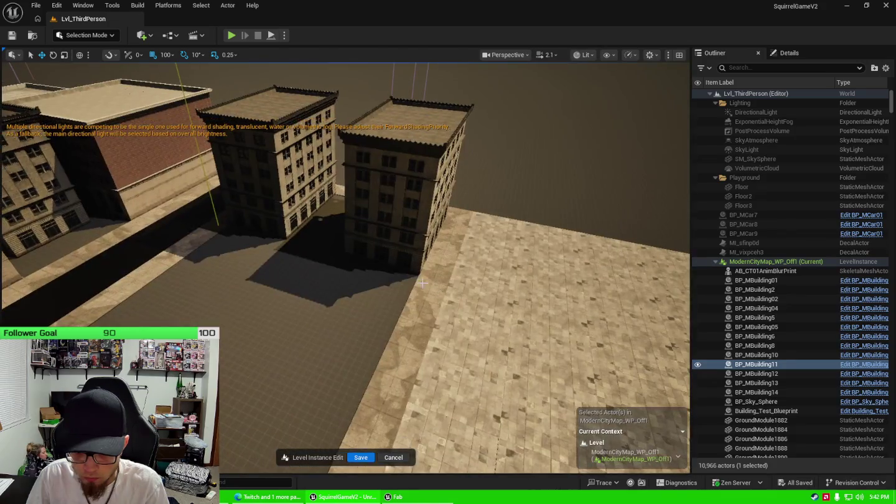
Step: Duplicate BP_MBuilding14 as BP_MBuilding15, place it on the corner lot at 50 snap, rotate 180°
click(396, 255)
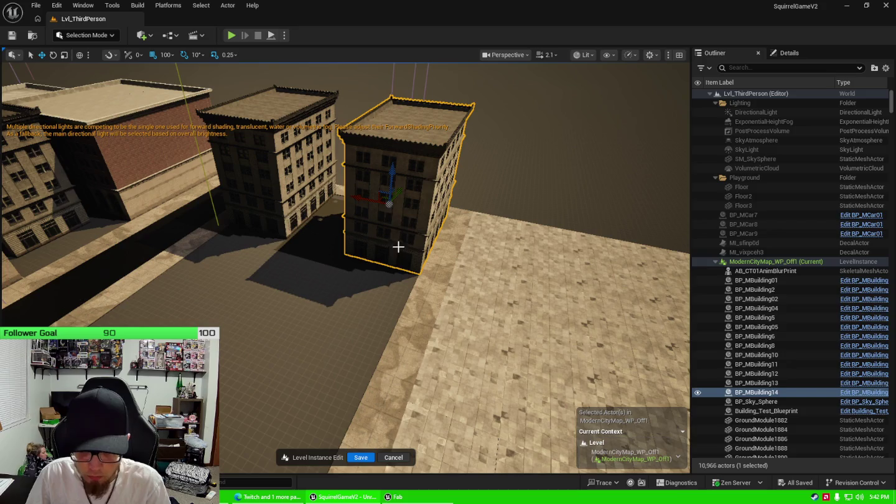
key(ctrl+d)
drag(399, 194, 257, 339)
key(f)
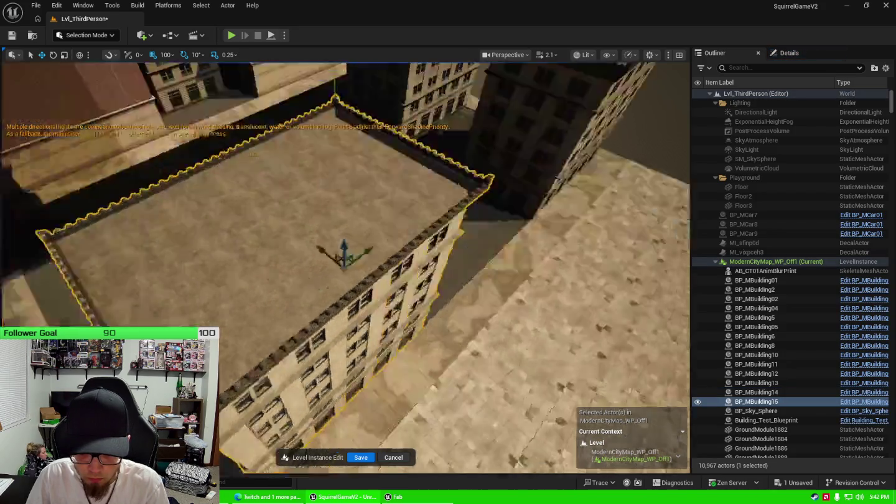
click(172, 57)
click(180, 111)
drag(518, 197, 444, 210)
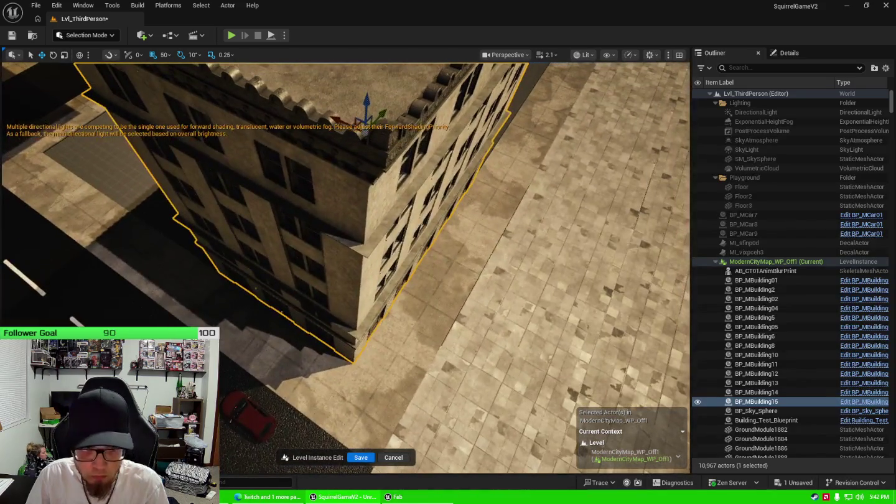
key(e)
drag(374, 165, 676, 167)
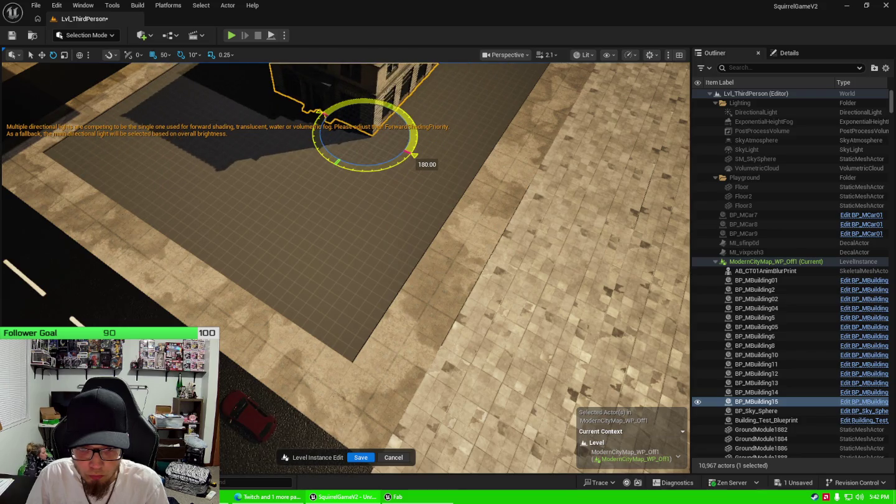
Step: Move the tan brick building onto the lot and nudge it left to align its corner
drag(357, 191, 357, 168)
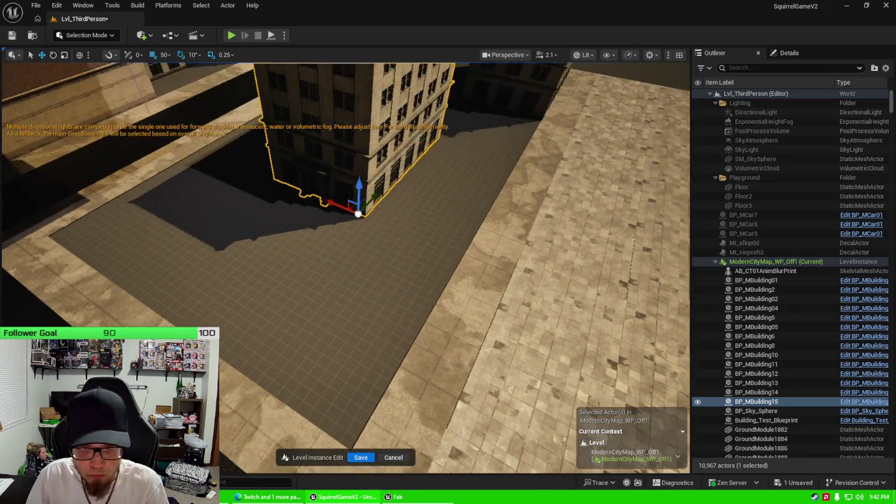
drag(337, 204, 371, 406)
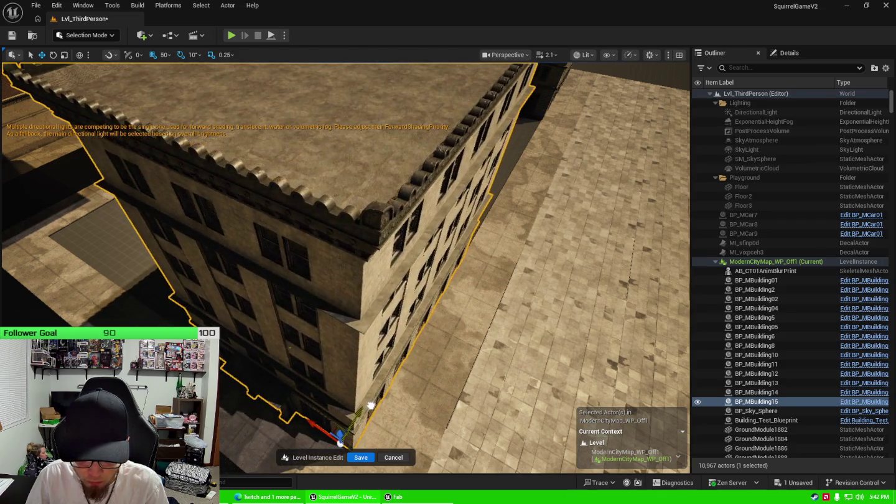
drag(338, 438, 492, 284)
drag(424, 376, 362, 256)
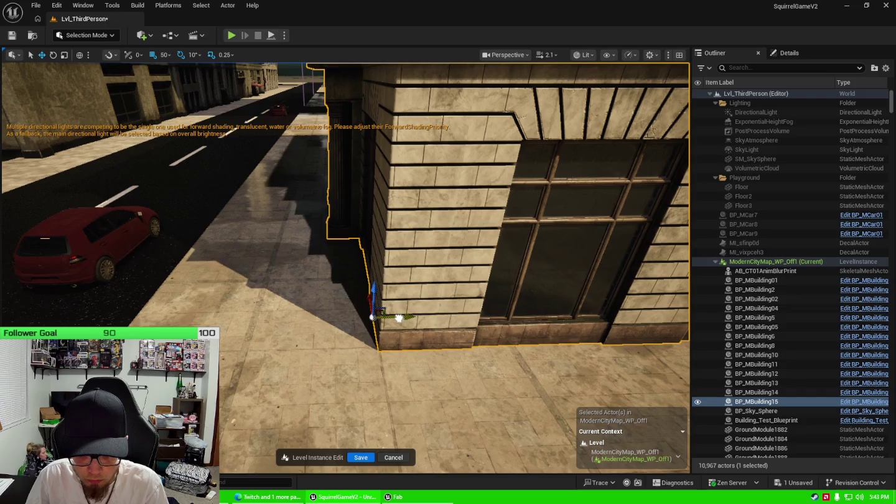
drag(395, 318, 318, 318)
drag(511, 250, 511, 277)
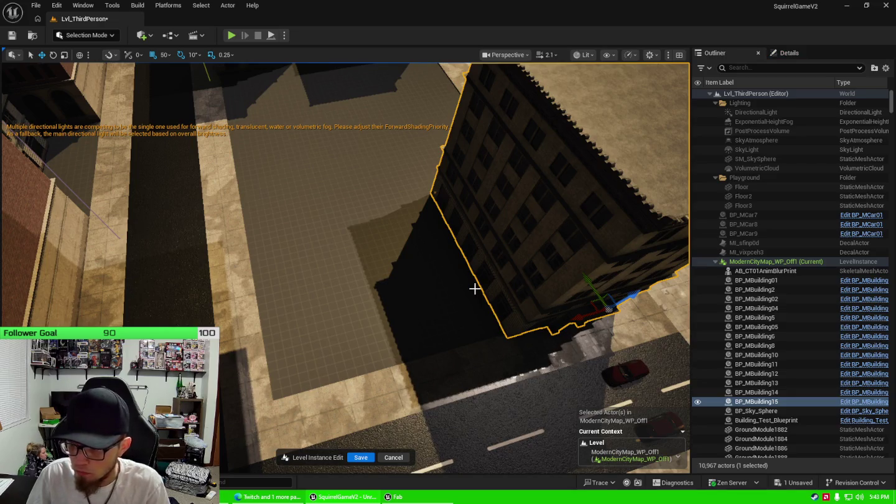
Step: Duplicate it as BP_MBuilding16 and place the copy across the street beside the alley
key(ctrl+d)
drag(591, 313, 336, 292)
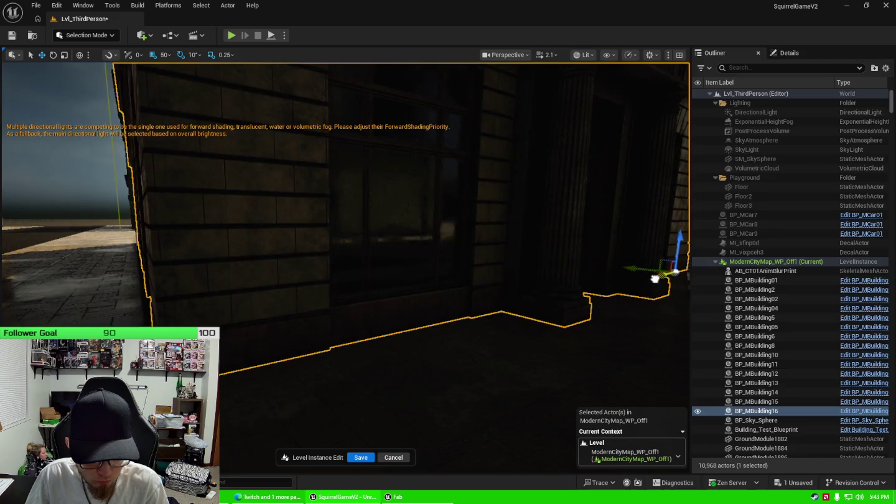
drag(655, 278, 651, 282)
drag(464, 293, 455, 292)
Step: Copy a ground tile into the gap by the building wall, with grid snap set to 100
click(431, 225)
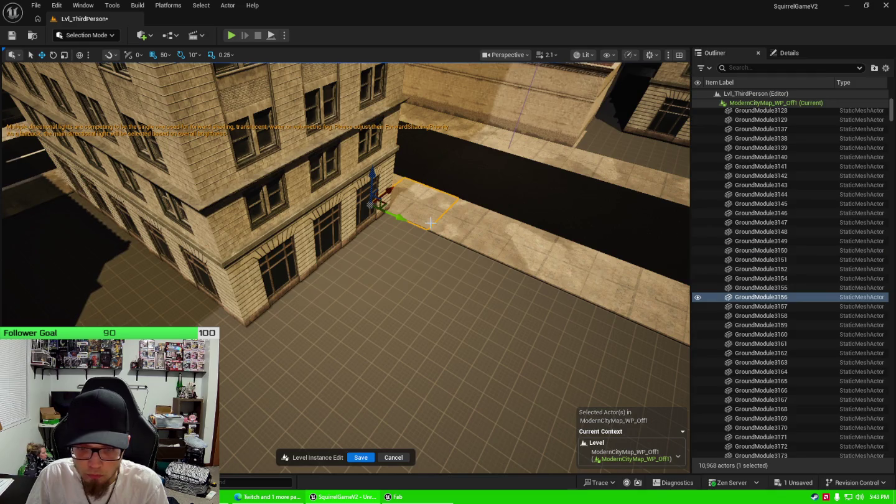
drag(430, 222, 425, 216)
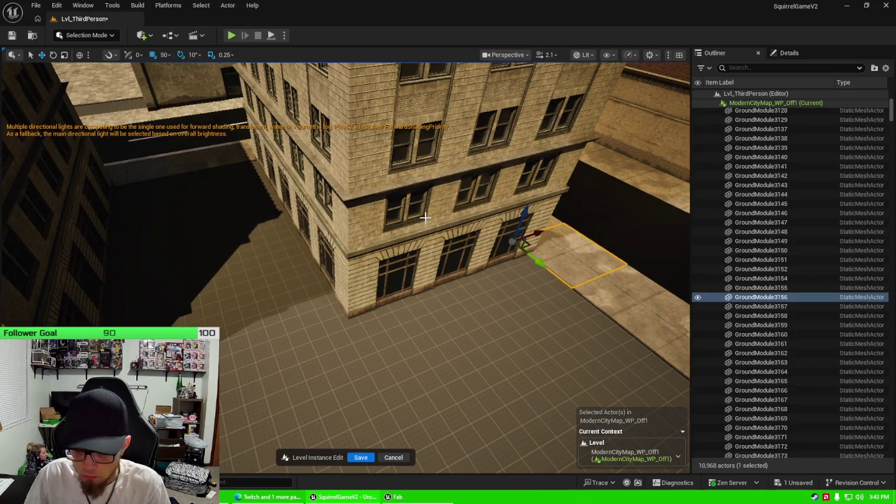
drag(549, 235, 486, 261)
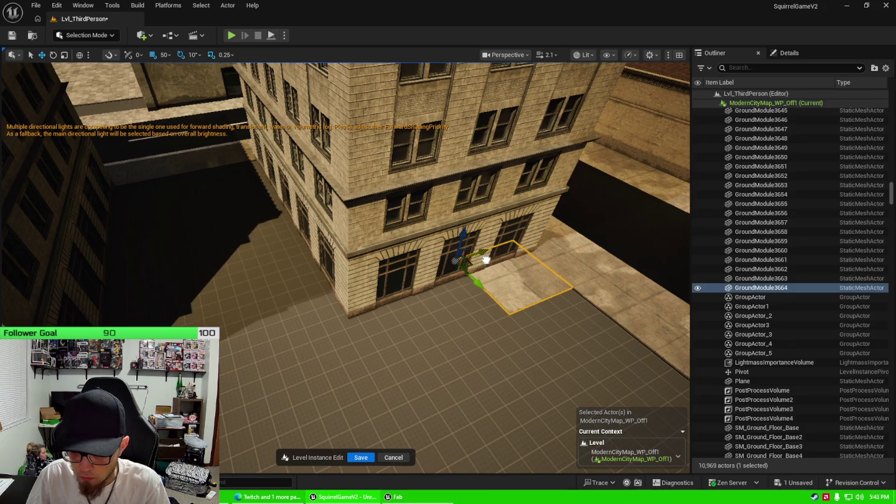
click(166, 55)
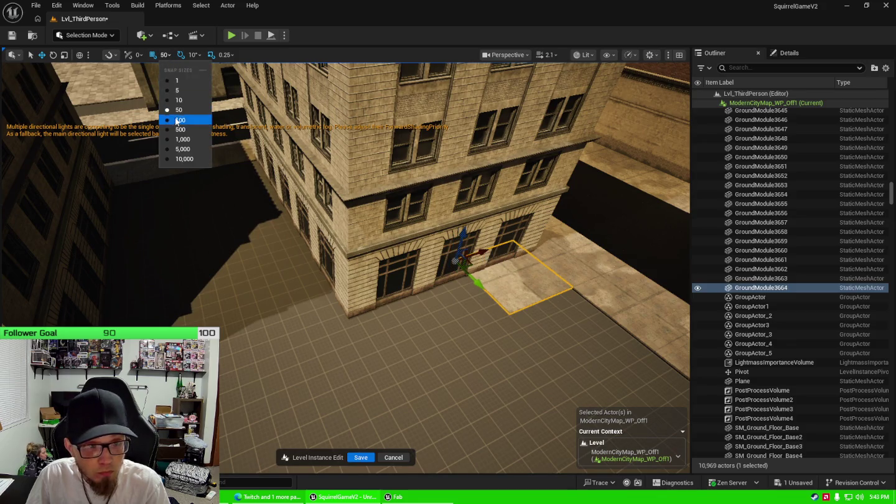
click(178, 121)
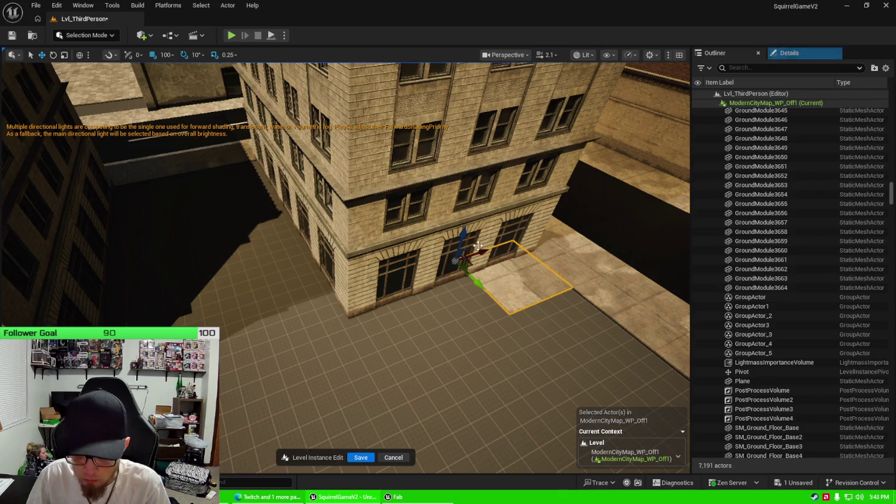
drag(478, 246, 355, 299)
Step: Duplicate the tile repeatedly to lay a row along the building's front
key(ctrl+d)
key(ctrl+d)
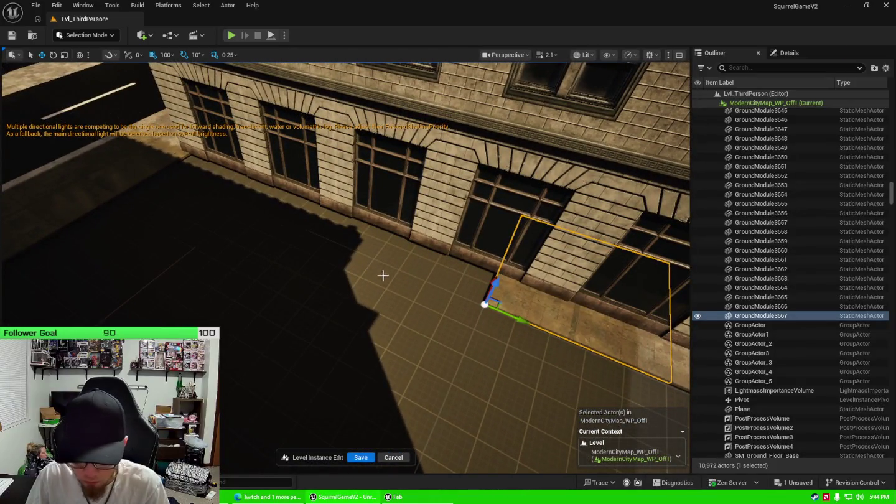
key(ctrl+d)
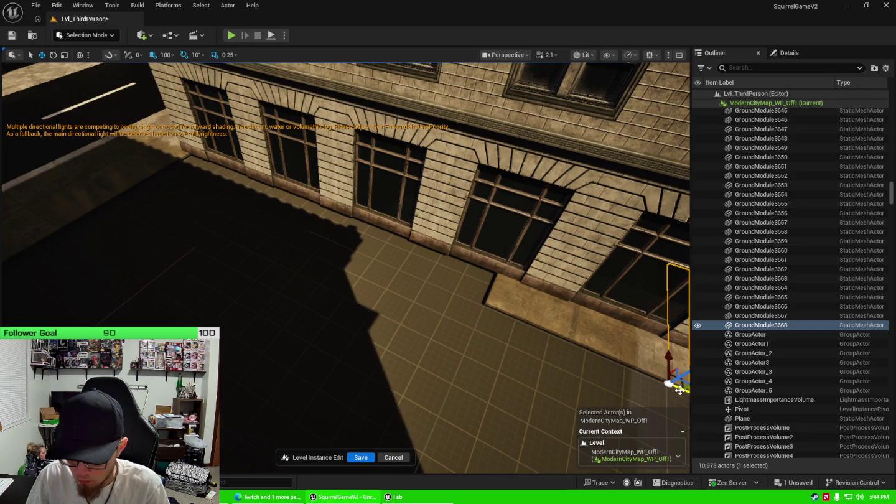
drag(674, 387, 339, 291)
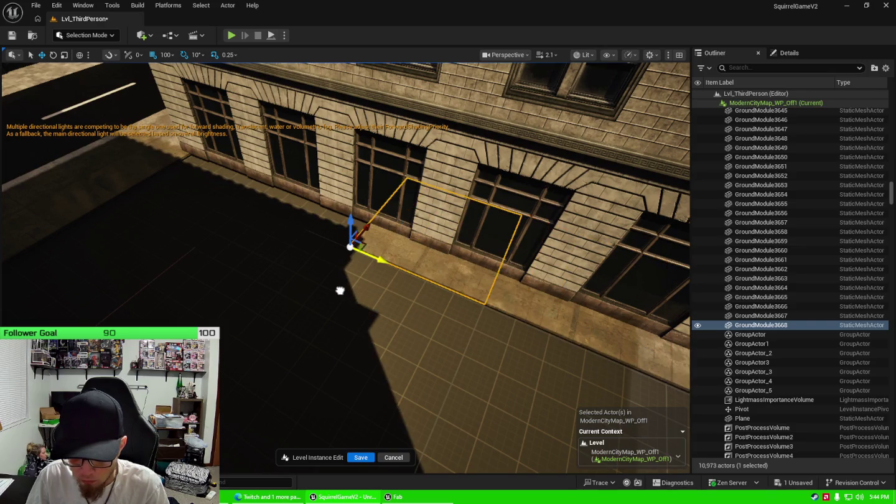
key(ctrl+d)
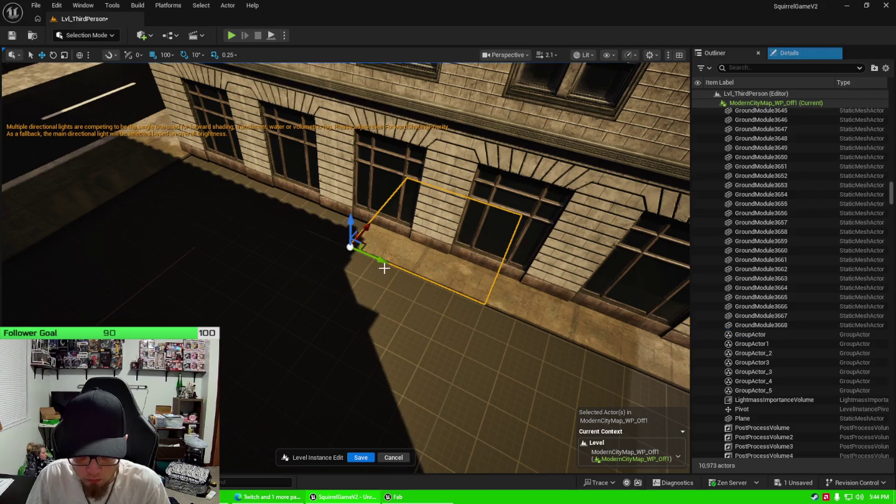
drag(382, 261, 268, 212)
key(ctrl+d)
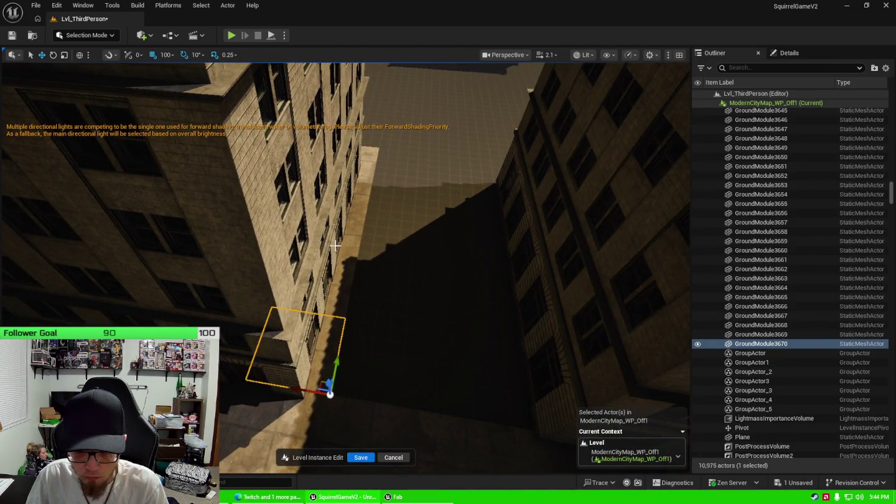
Step: Duplicate GroundModule3645 and extend the tile row up along the building base
drag(376, 260, 366, 286)
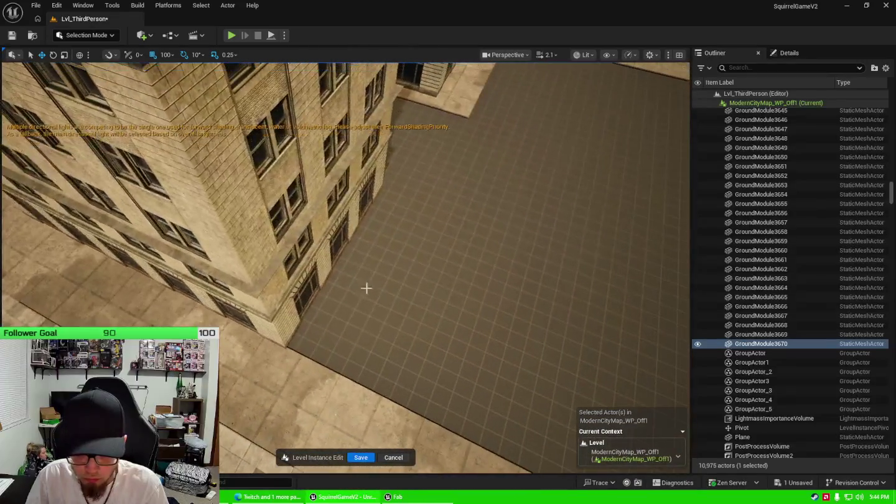
click(268, 379)
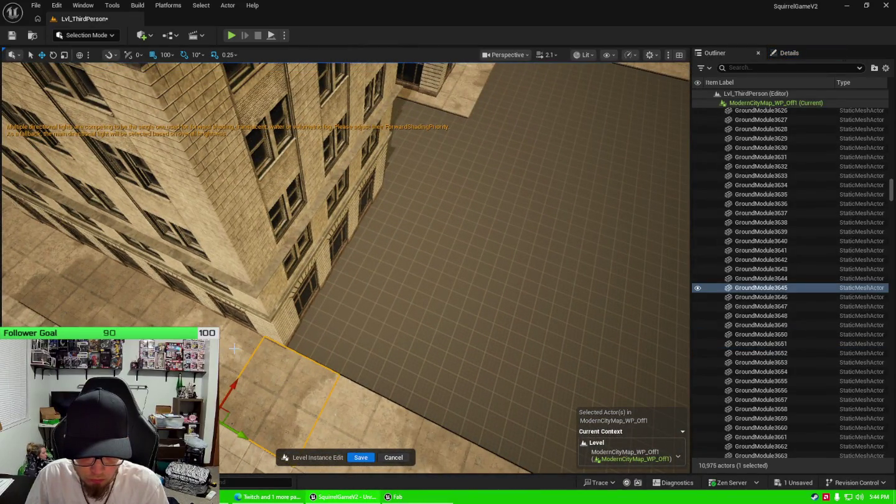
click(234, 348)
drag(234, 349, 253, 287)
drag(330, 321, 330, 344)
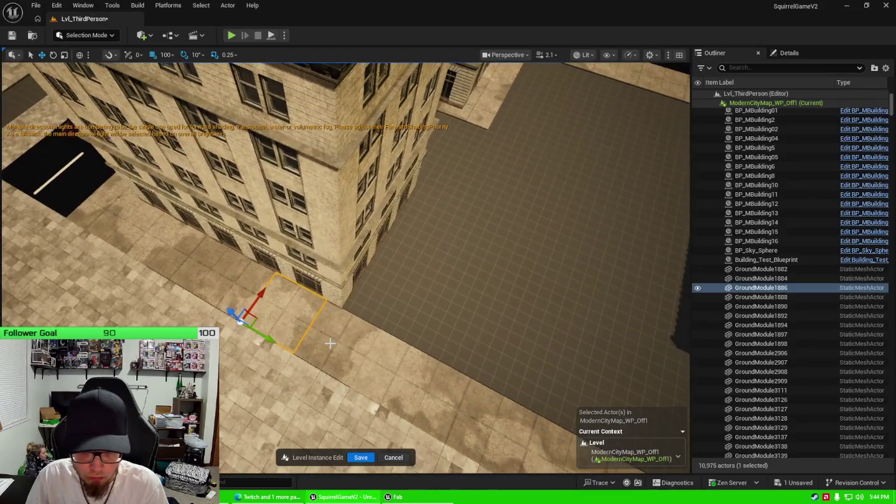
click(330, 343)
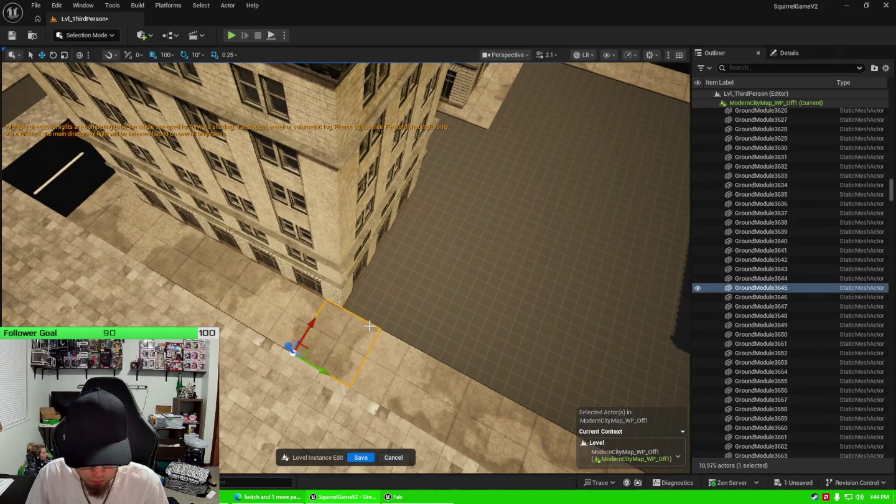
key(ctrl+d)
drag(311, 323, 406, 191)
key(ctrl+d)
key(ctrl+d)
Step: Place further tile copies to the right, filling gaps along the walls toward the street
drag(460, 216, 472, 174)
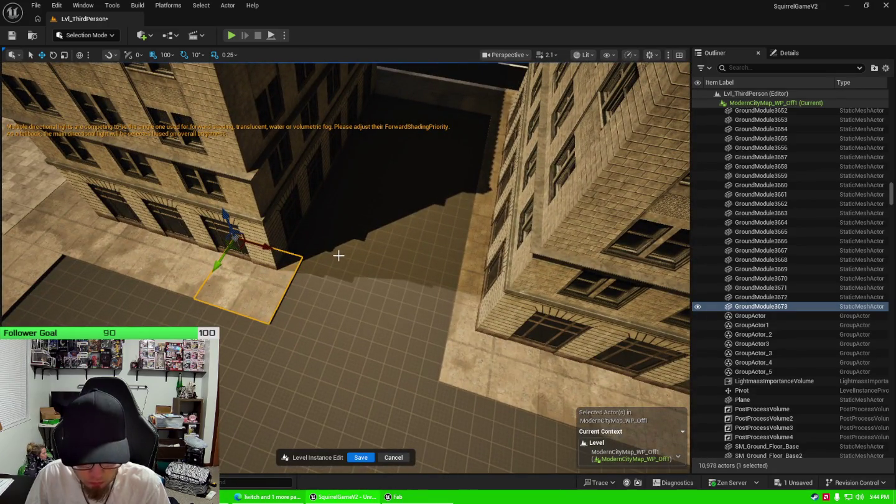
key(ctrl+d)
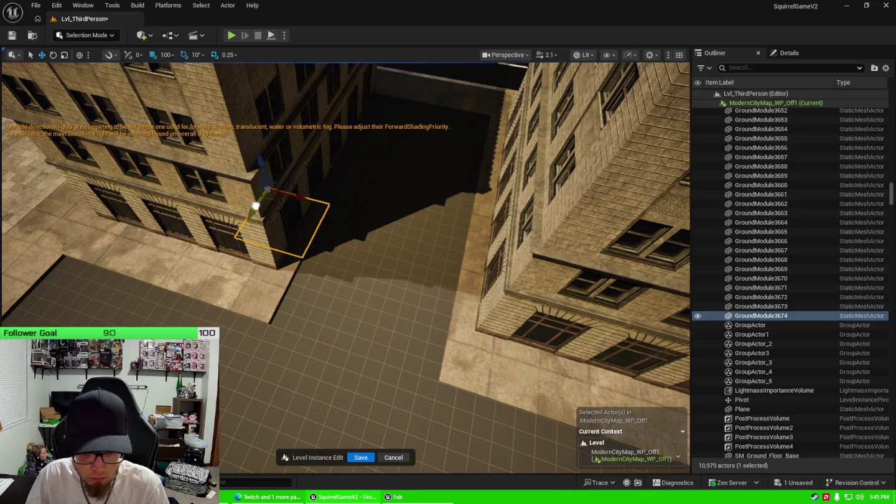
drag(432, 235, 429, 238)
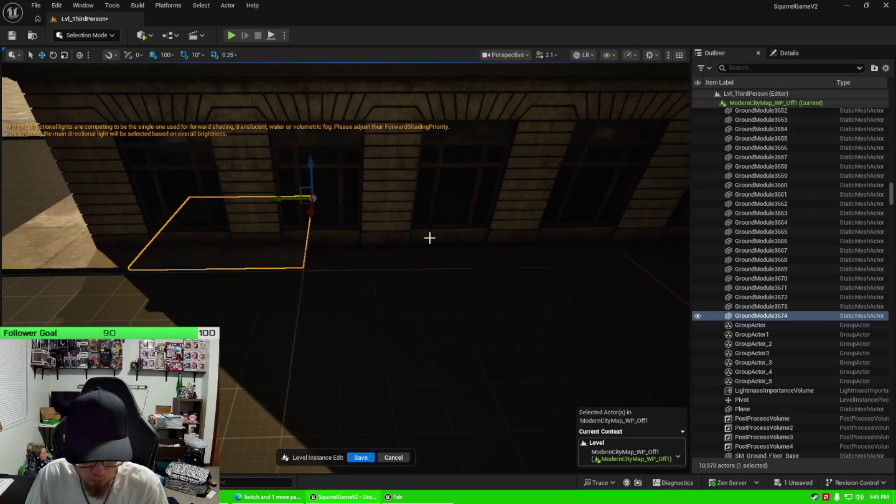
drag(299, 198, 539, 182)
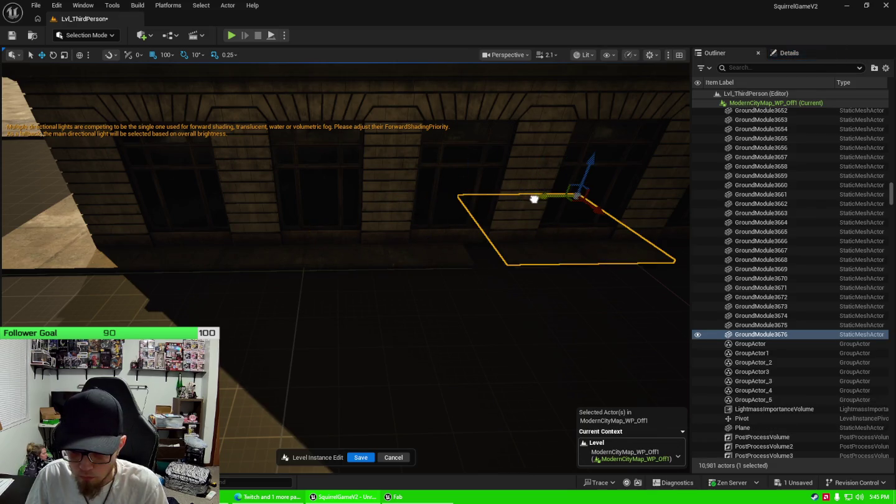
drag(535, 199, 533, 199)
key(Right)
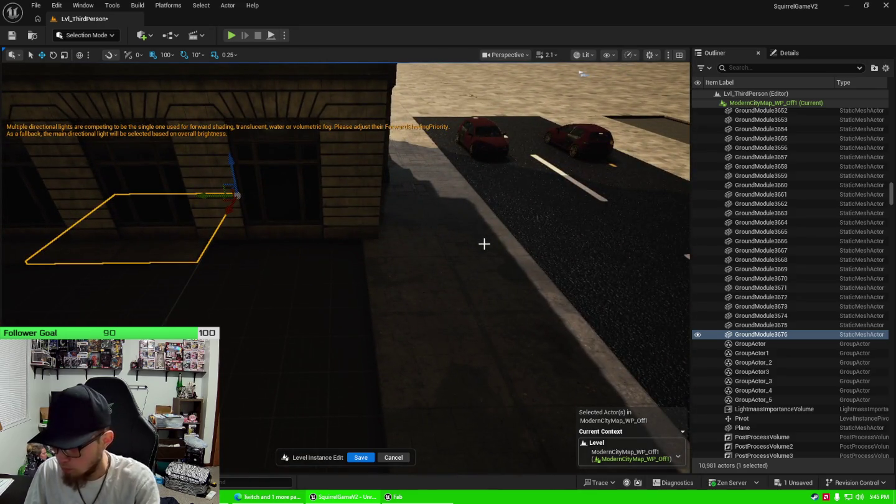
drag(212, 210, 289, 137)
drag(249, 329, 249, 328)
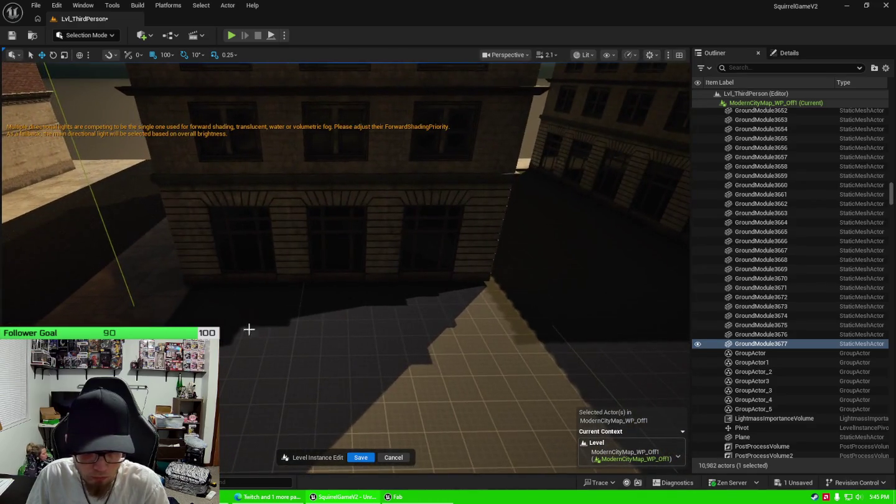
click(156, 289)
Step: Duplicate the selected alley floor tile into a row extending right along the wall
drag(284, 271, 284, 289)
key(ctrl+d)
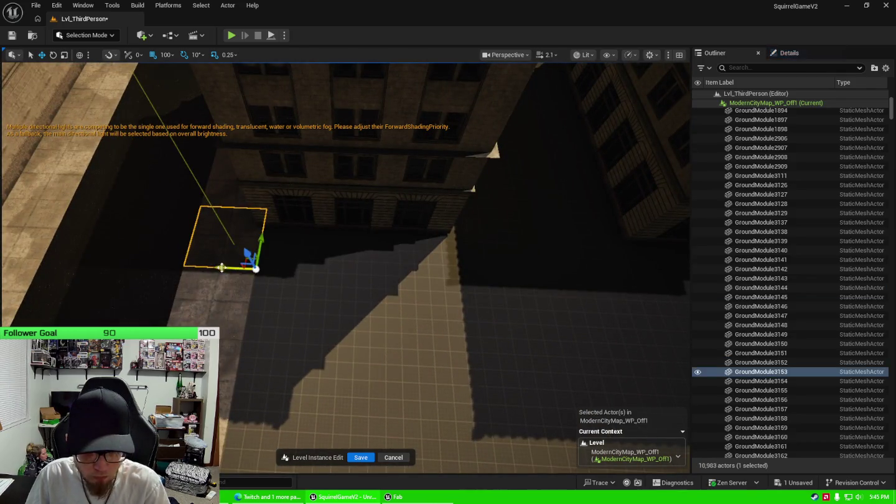
drag(226, 267, 364, 272)
key(ctrl+d)
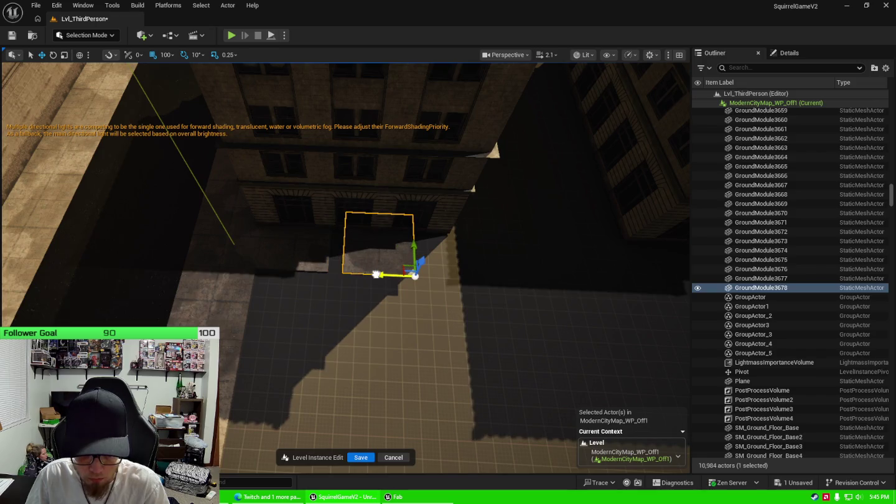
key(ctrl+d)
drag(368, 274, 449, 271)
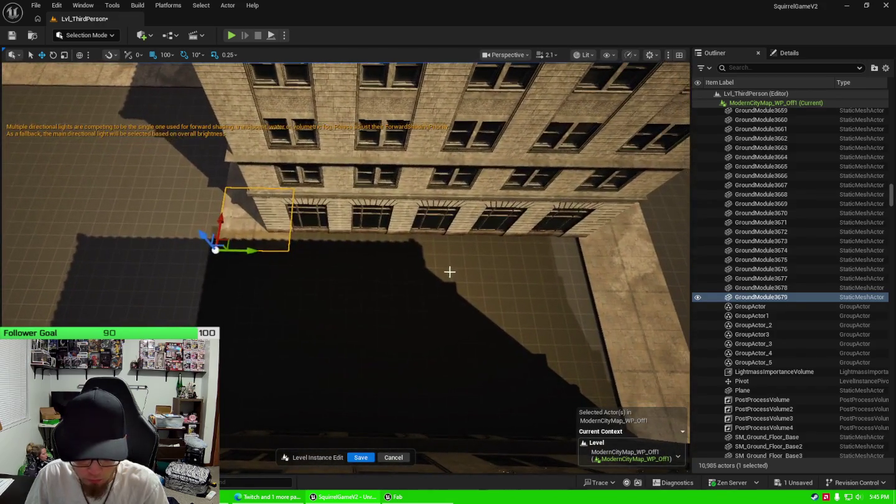
key(ctrl+d)
drag(250, 251, 344, 249)
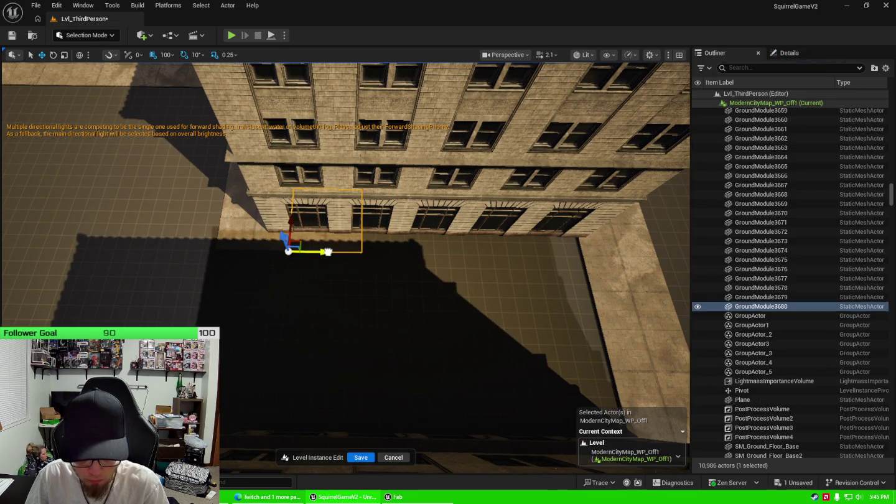
key(ctrl+d)
drag(332, 251, 535, 249)
key(ctrl+d)
key(ctrl+d)
Step: Select floor tile GroundModule1894 and add copies running down-left along the wall
drag(485, 288, 451, 200)
click(450, 202)
drag(438, 239, 383, 239)
click(401, 226)
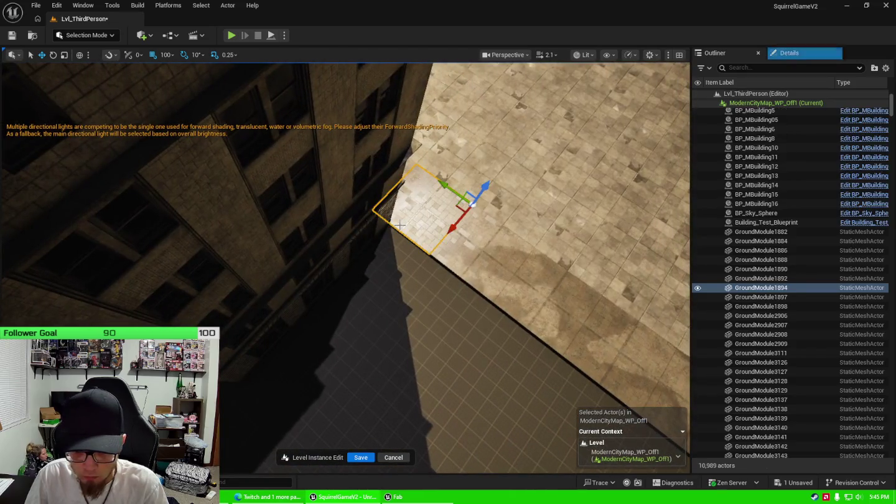
key(ctrl+d)
drag(453, 225, 299, 389)
key(ctrl+d)
key(ctrl+d)
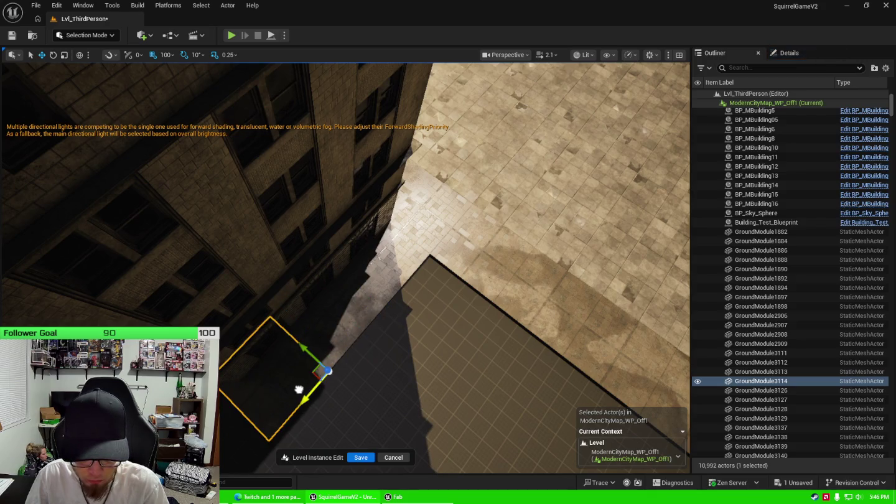
Step: Fill the remaining gaps near the building corner with tile copies moved up and left
drag(365, 336, 364, 336)
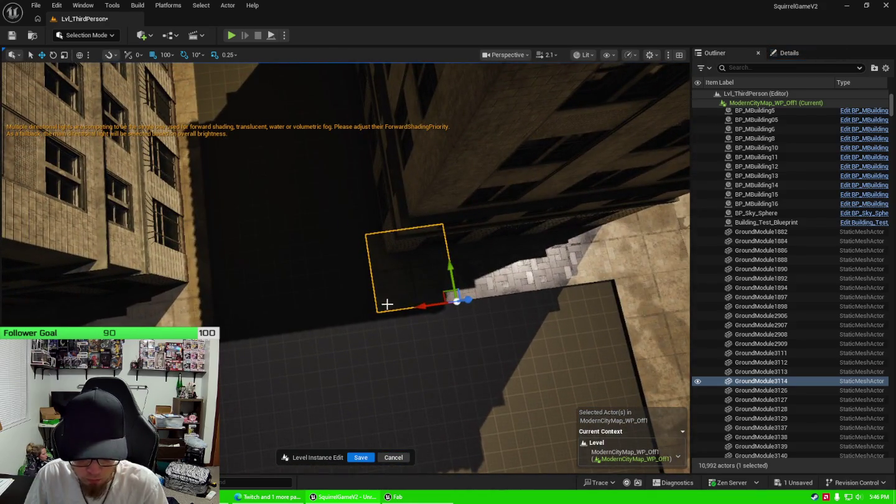
key(ctrl+d)
drag(452, 274, 423, 120)
key(ctrl+d)
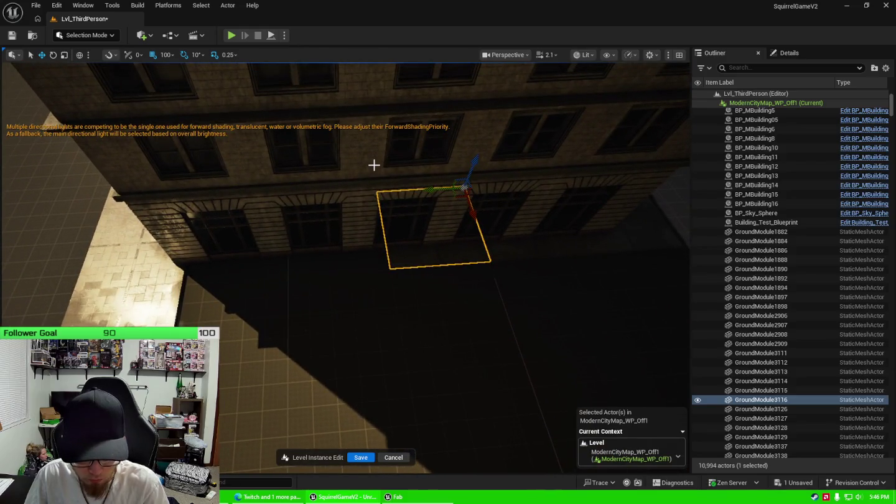
key(ctrl+d)
drag(433, 190, 261, 199)
key(ctrl+d)
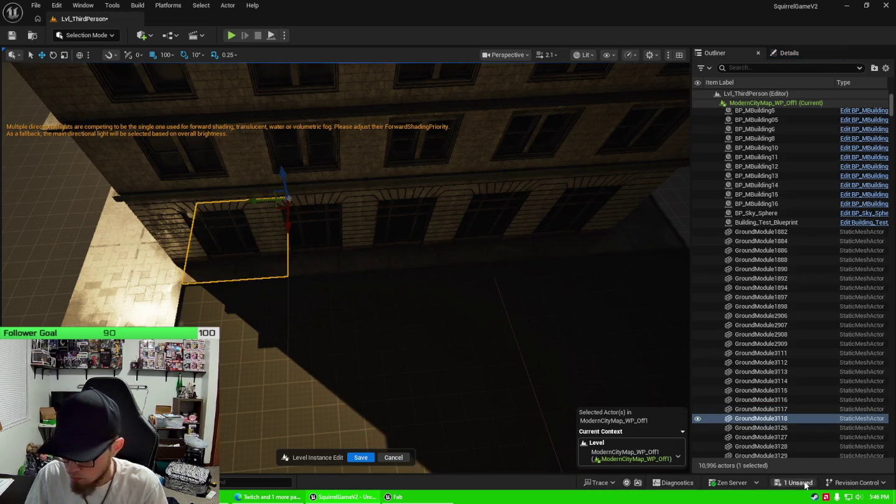
Step: Save the modified ModernCityMap_WP_Off1 level from the unsaved-content list
click(803, 485)
click(519, 358)
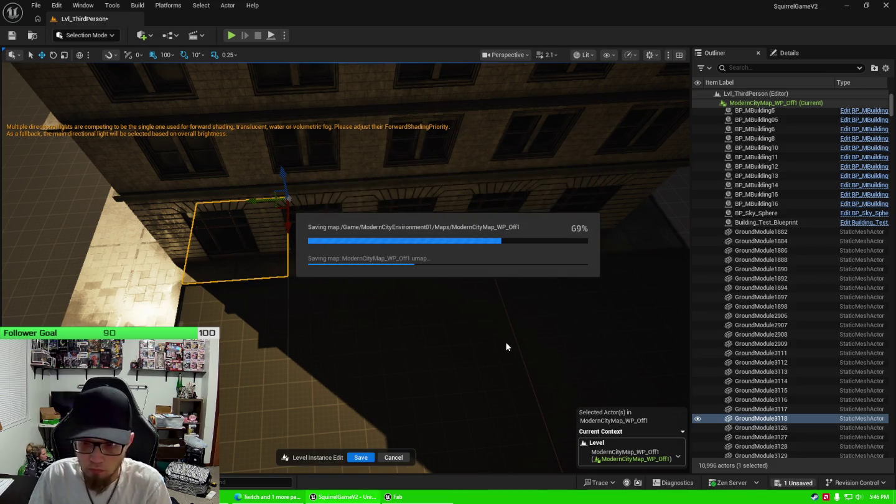
drag(506, 343, 485, 323)
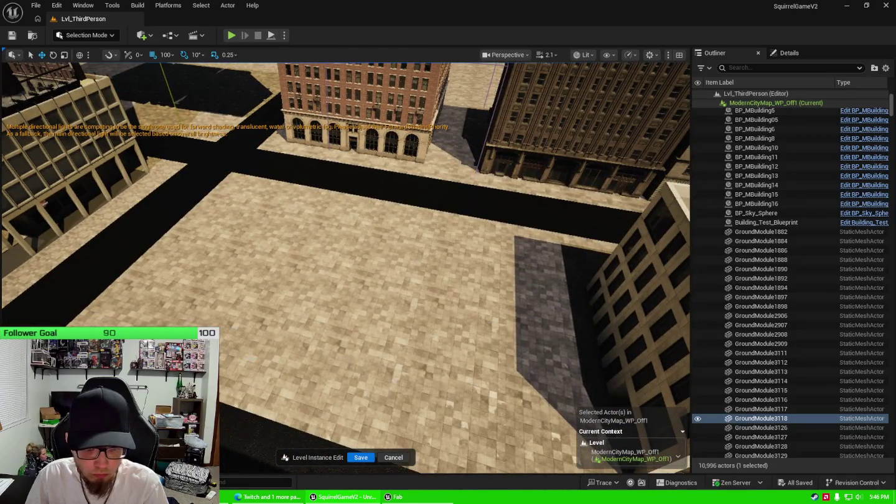
click(265, 367)
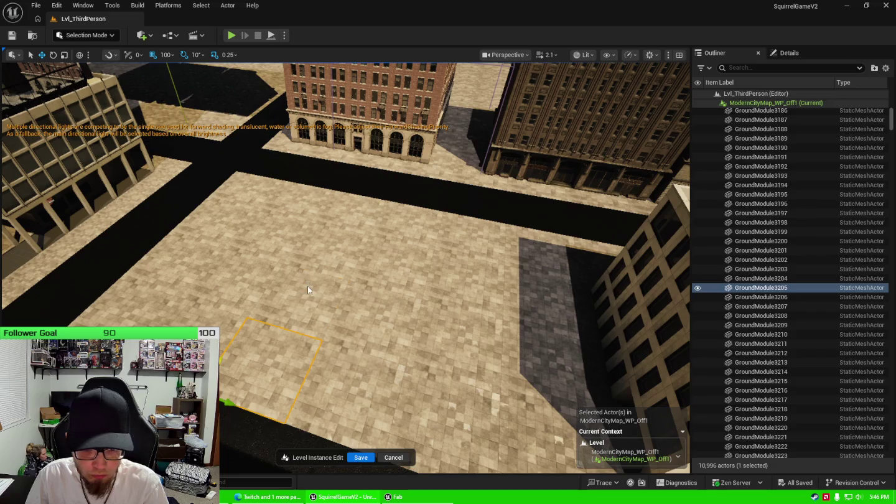
click(308, 286)
click(335, 246)
click(359, 210)
drag(358, 209, 367, 293)
scroll(up, 3)
click(394, 261)
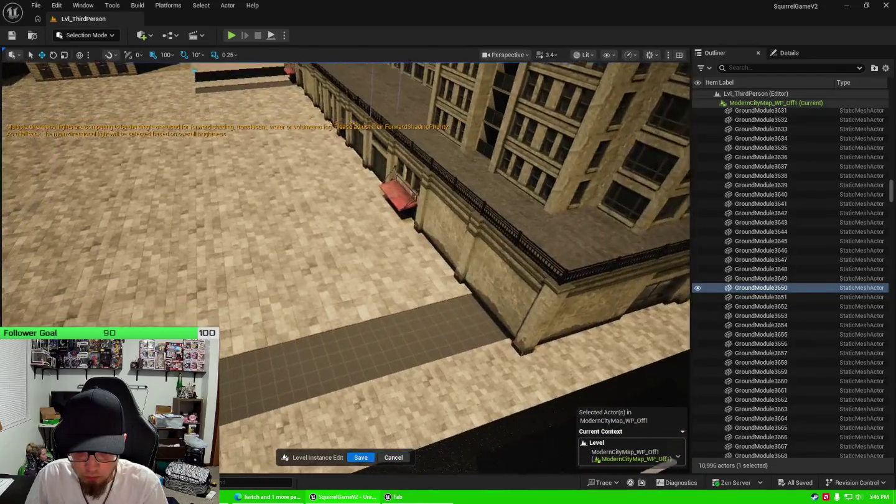
drag(367, 293, 364, 311)
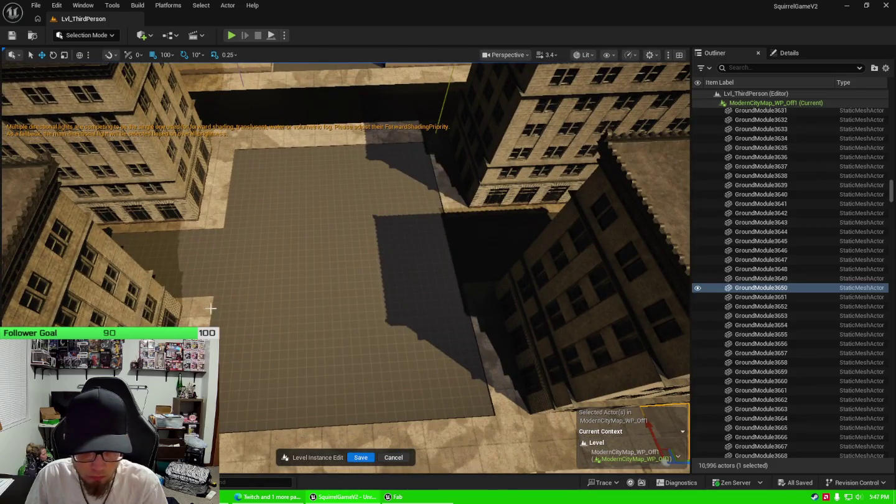
Step: Duplicate a ground tile at the lot's edge and move the copy into the empty lot
click(211, 308)
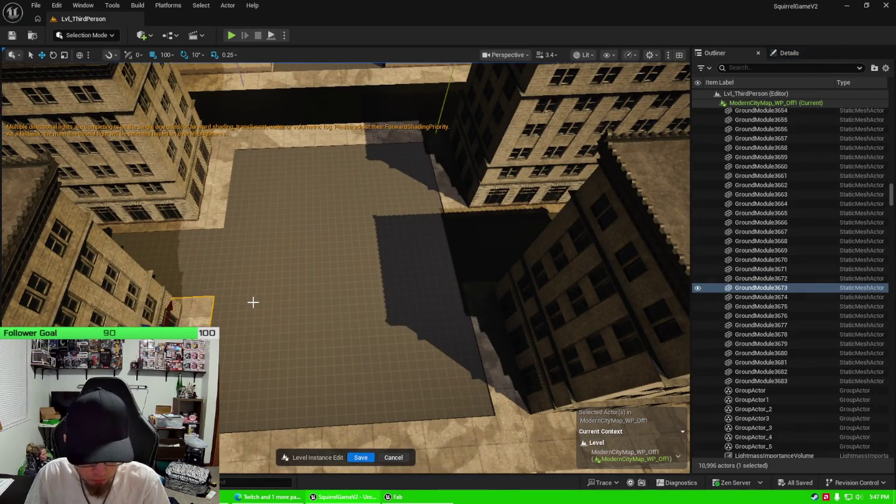
key(ctrl+d)
drag(188, 321, 320, 260)
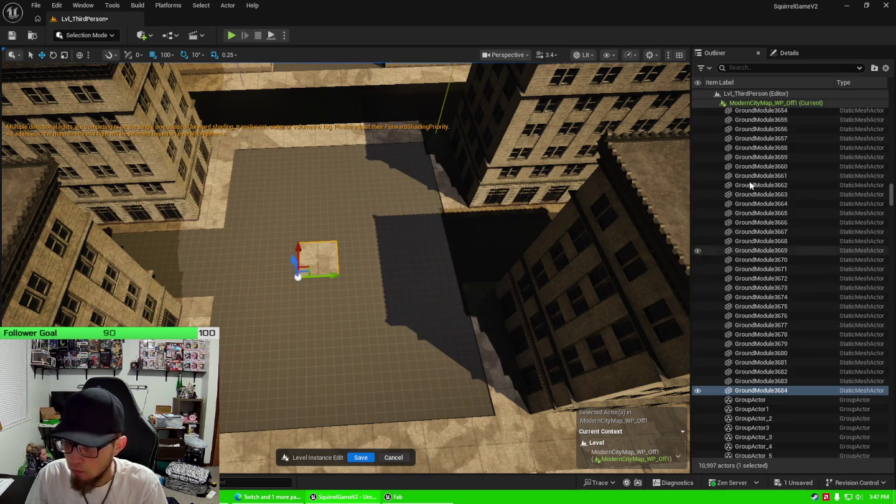
click(788, 53)
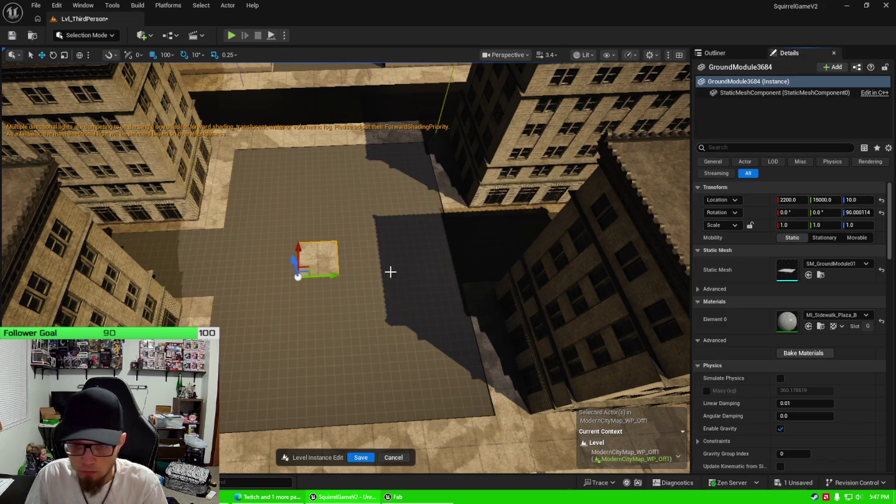
Step: Stretch the copied tile lengthwise and slide it to Location Y 14000
key(e)
key(r)
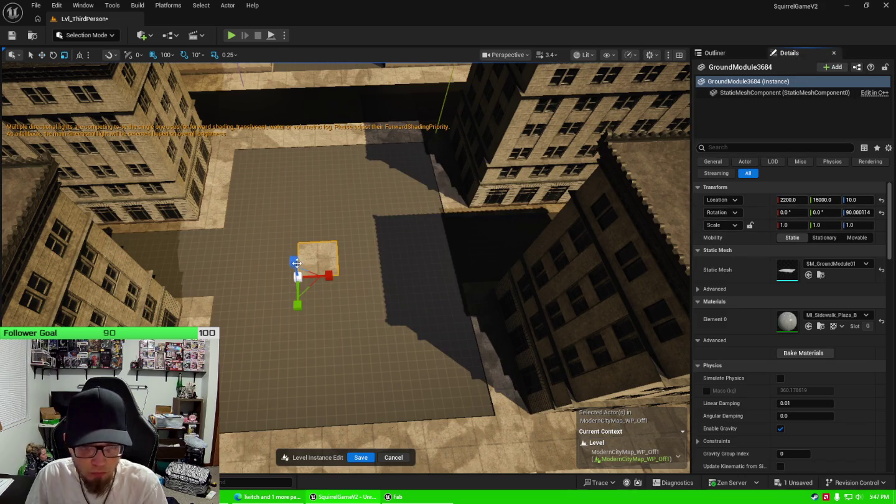
drag(328, 276, 448, 274)
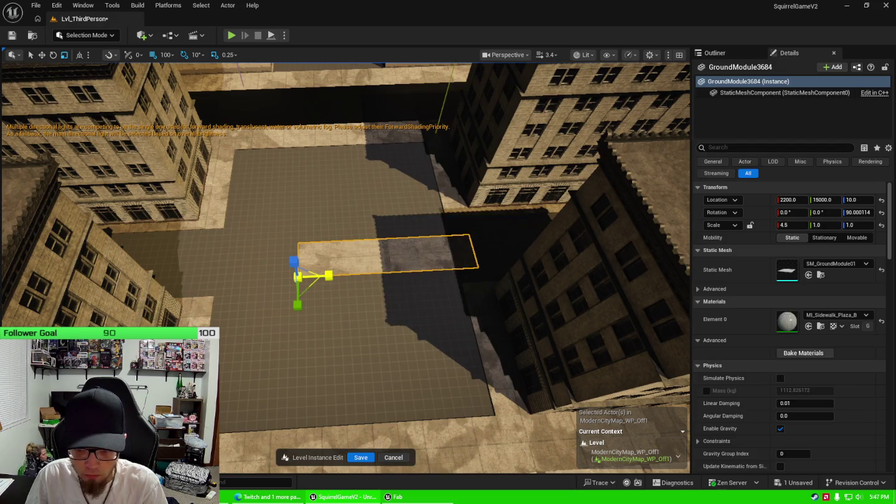
drag(321, 277, 246, 290)
scroll(up, 3)
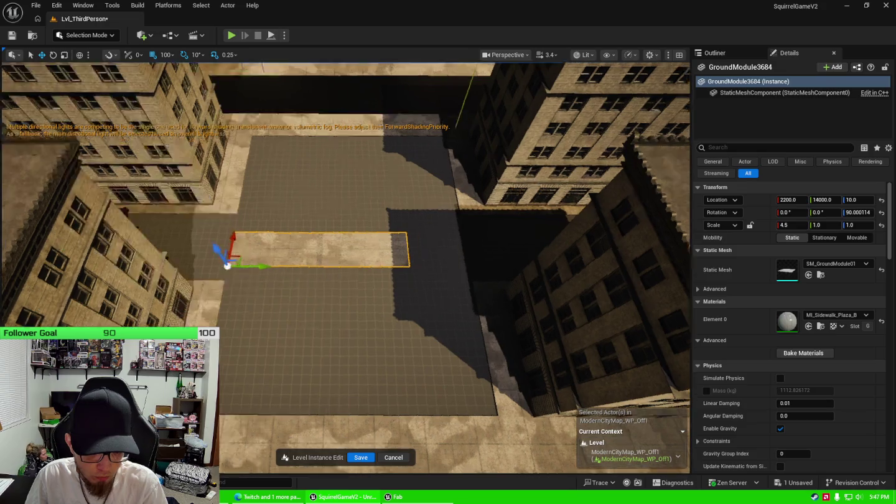
drag(228, 267, 229, 267)
key(e)
key(r)
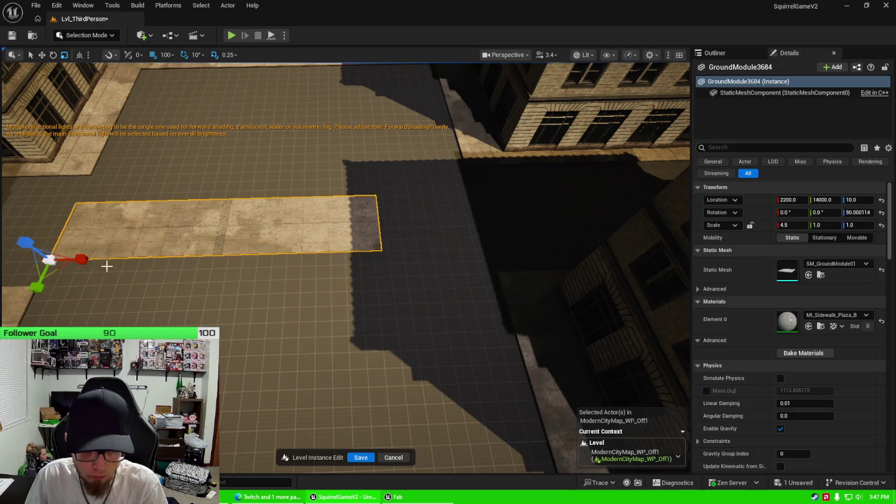
Step: Scale the tile to 6.0 on X and 8.0 on Y to cover the whole lot
drag(81, 262, 134, 262)
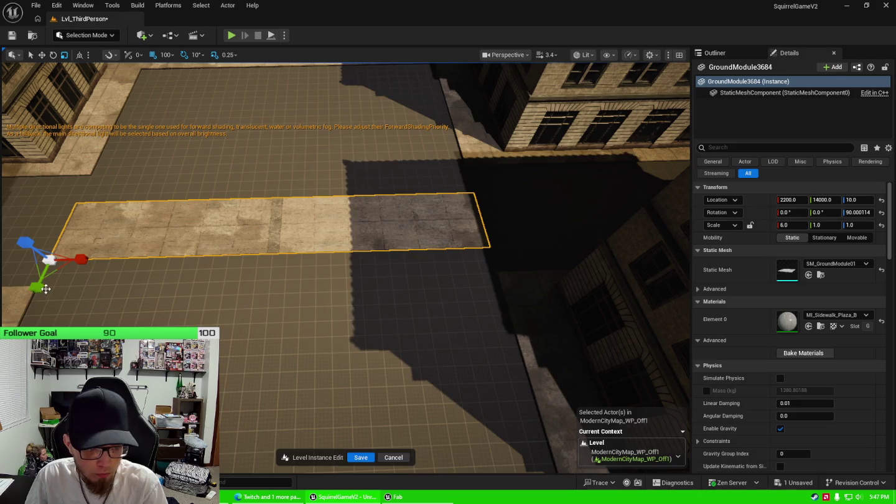
drag(37, 287, 22, 333)
drag(217, 242, 225, 368)
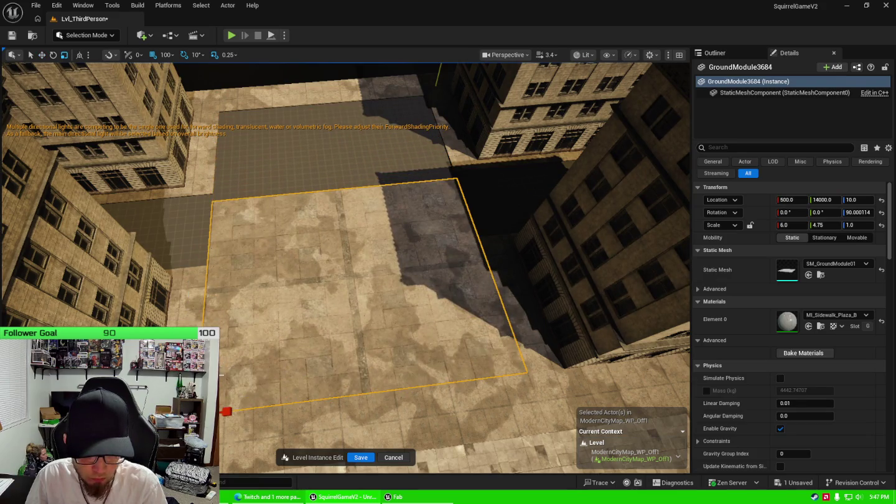
drag(21, 333, 19, 374)
drag(309, 352, 341, 325)
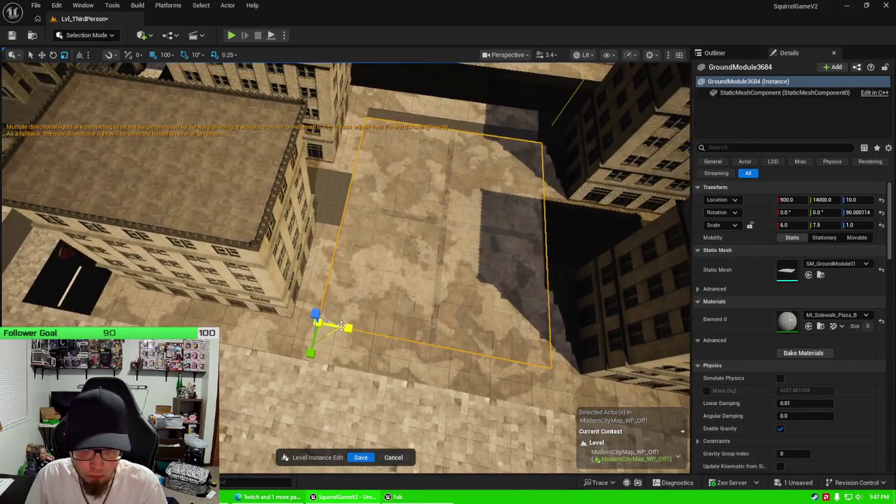
drag(821, 225, 834, 225)
drag(401, 272, 409, 253)
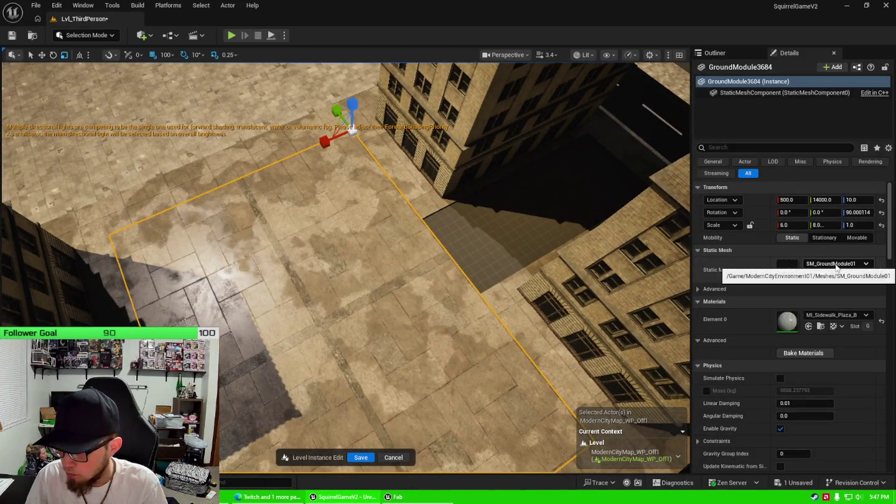
click(841, 316)
Step: Try the MI_Grass_Flowers and then the M_Grass_C materials on the lot tile
text(grass)
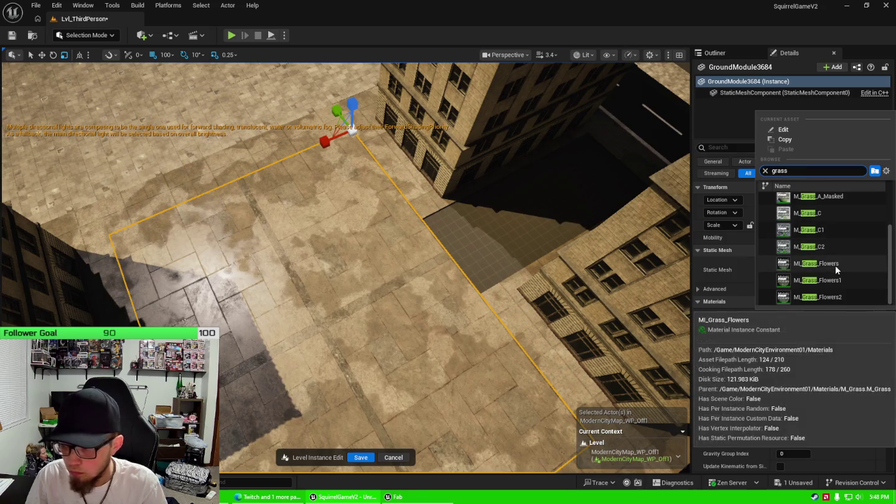
click(836, 264)
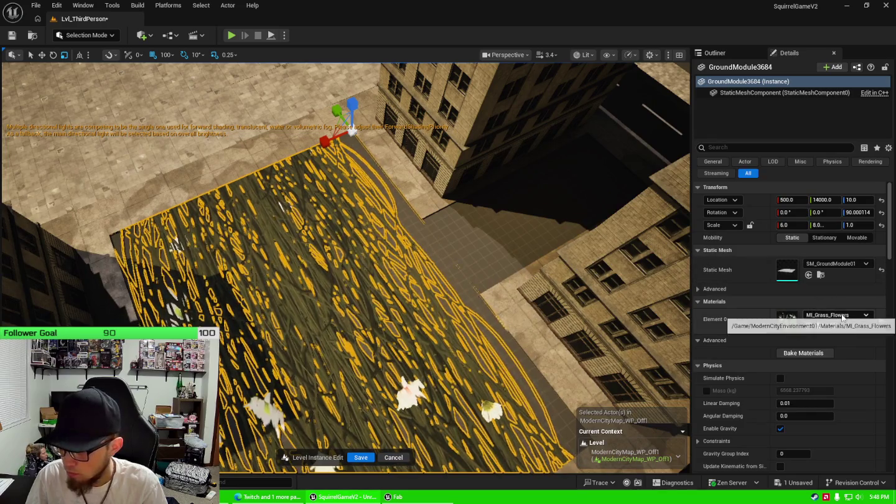
click(838, 315)
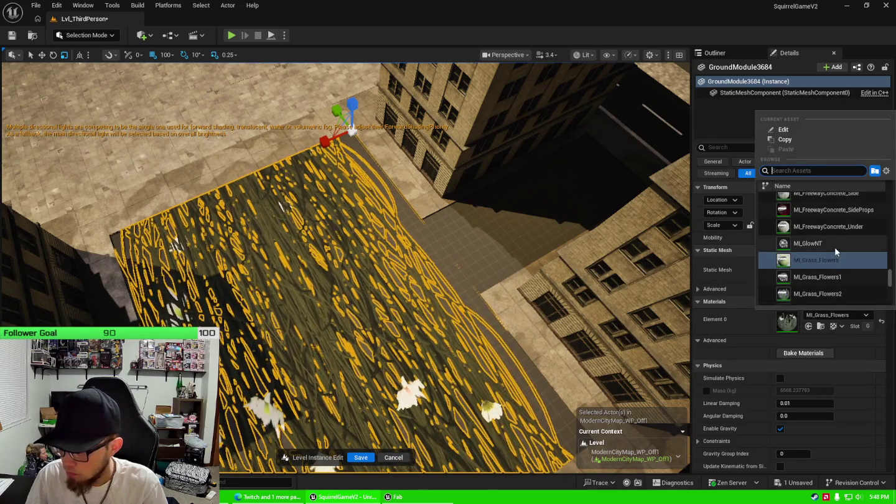
scroll(up, 3)
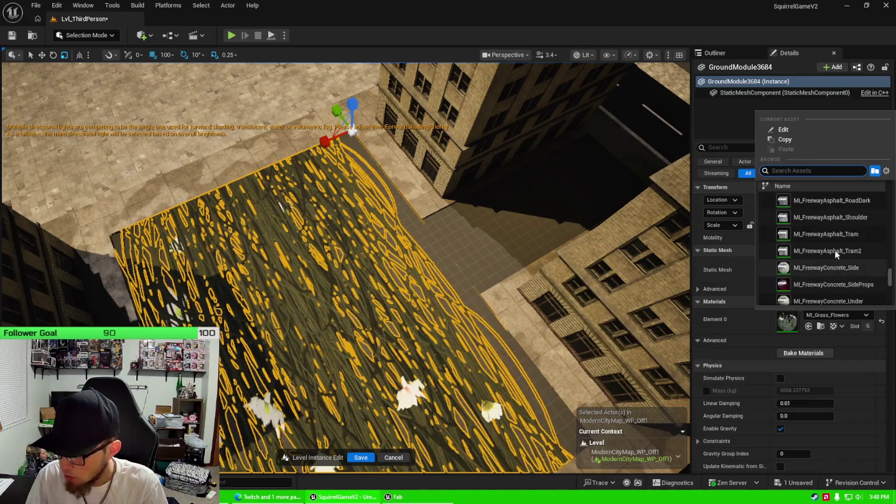
scroll(down, 3)
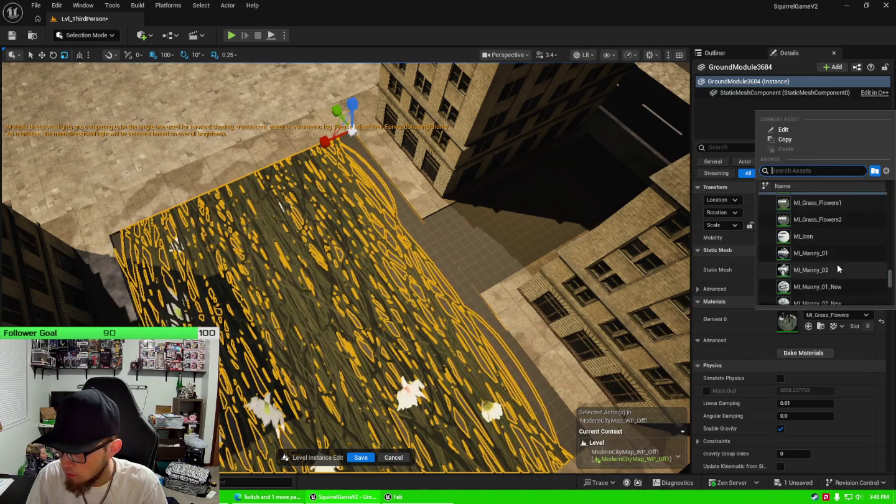
text(grass)
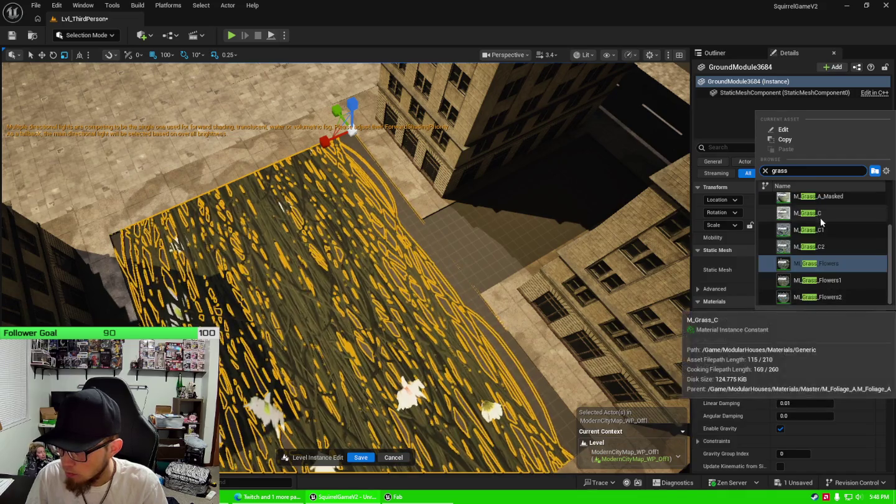
click(827, 217)
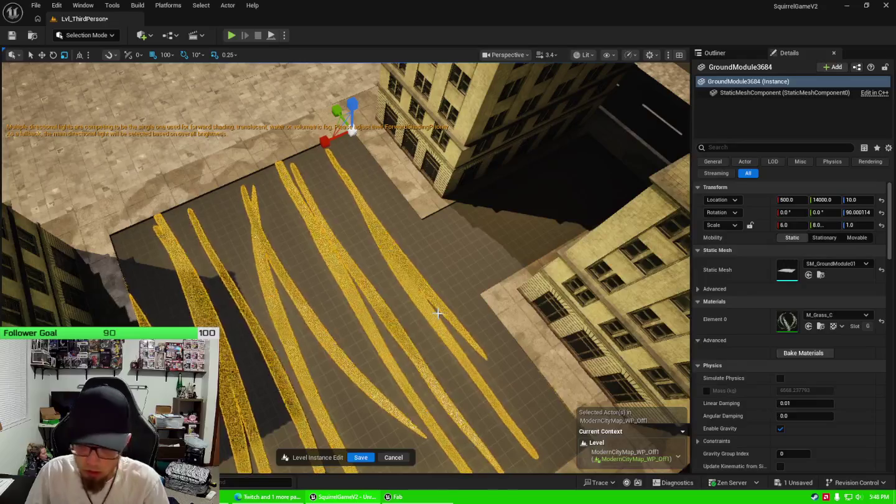
Step: Settle on the M_Grass_A1 material for the tile and look toward the gap between buildings
click(860, 317)
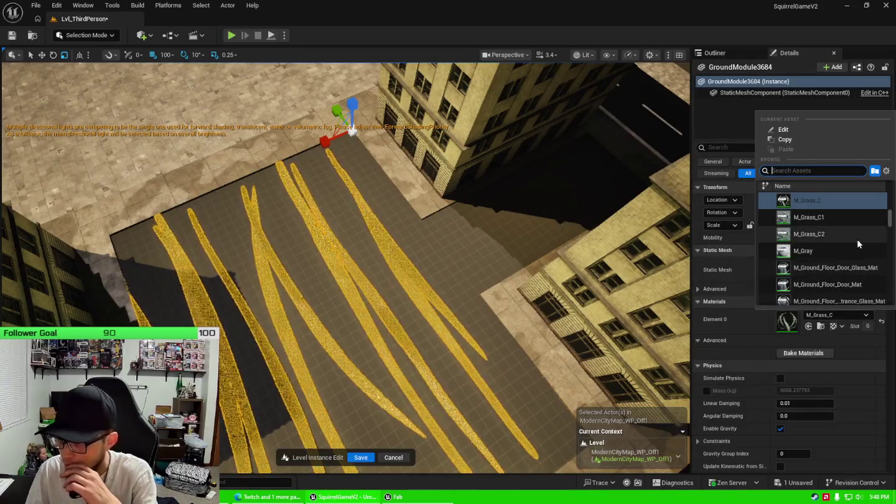
mouse_move(835, 267)
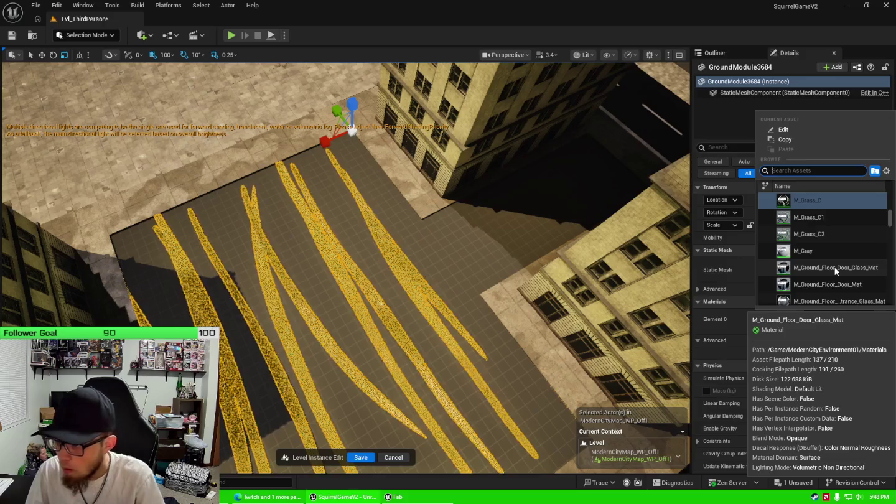
key(Escape)
click(821, 316)
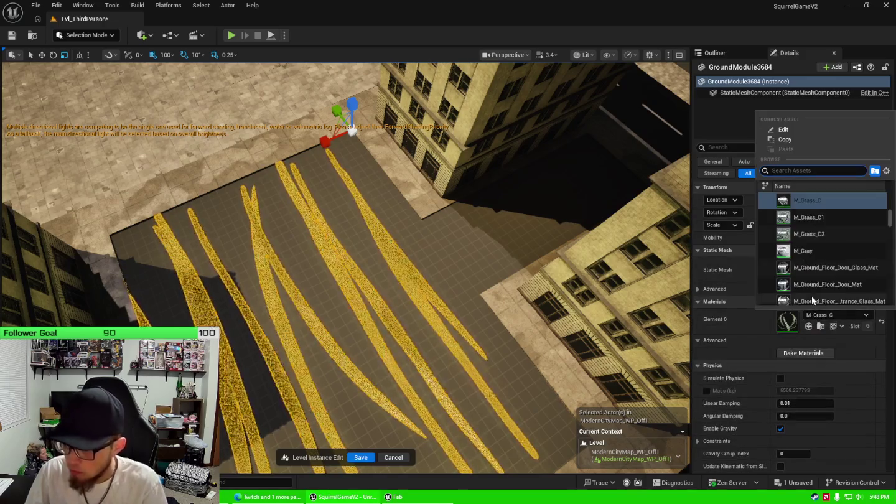
text(grass)
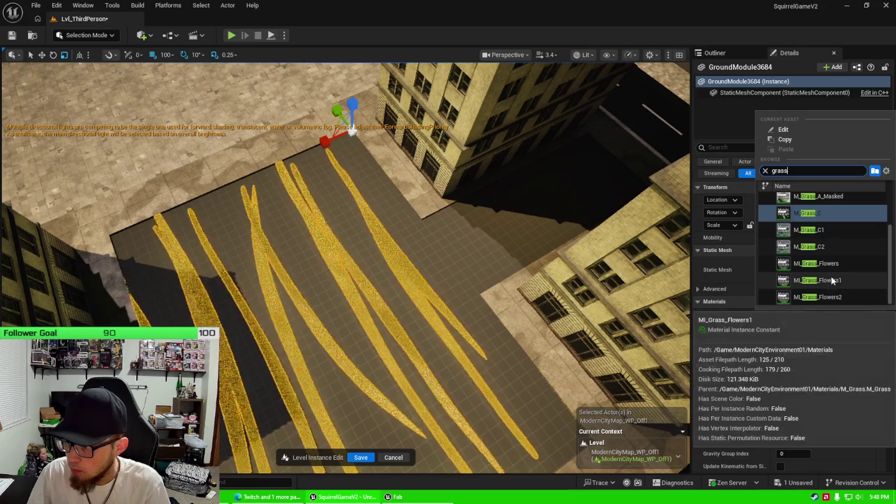
scroll(up, 3)
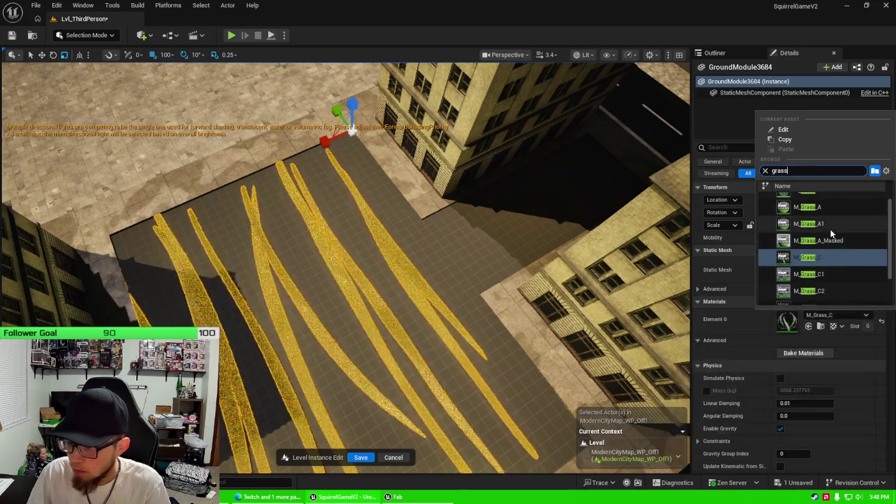
click(831, 232)
scroll(up, 3)
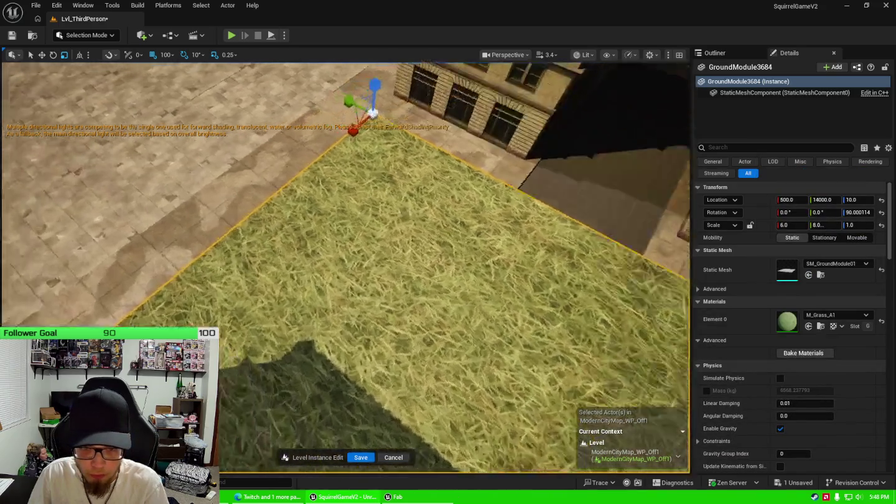
scroll(down, 3)
drag(346, 268, 476, 230)
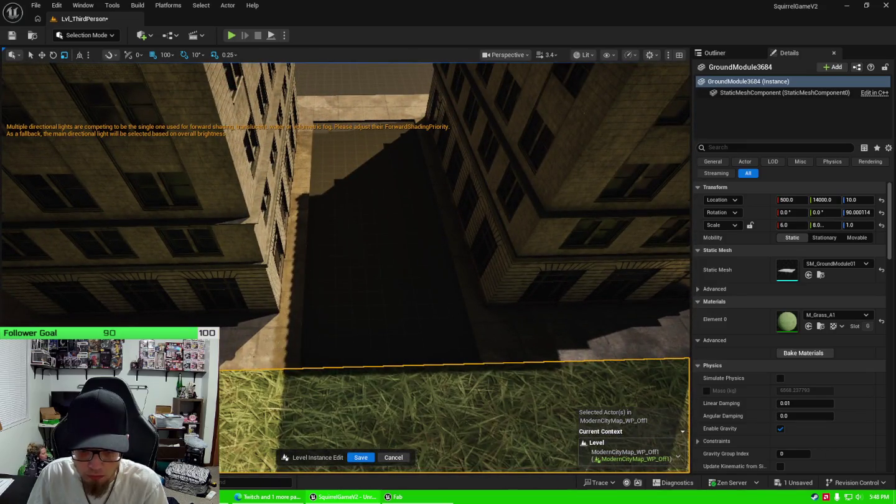
Step: Slide the paved tile into the shaded gap and scale it to 5 by 2 in local space
click(282, 342)
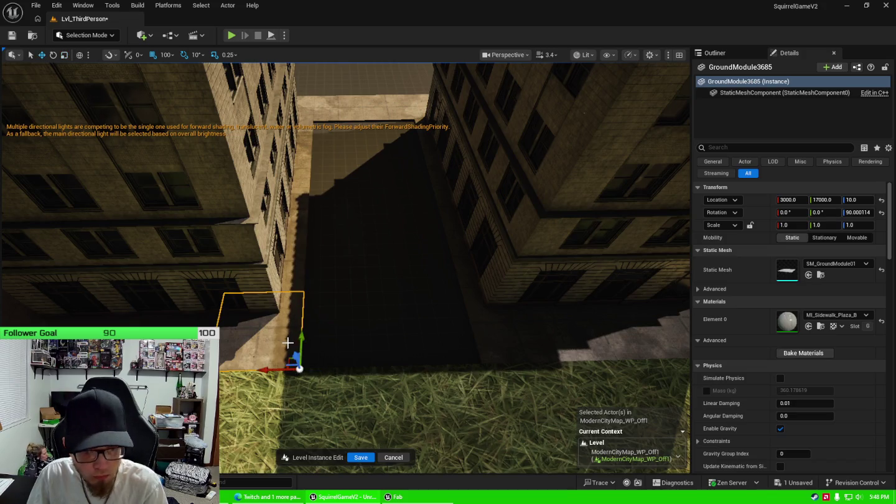
drag(275, 373, 450, 361)
key(ctrl+grave)
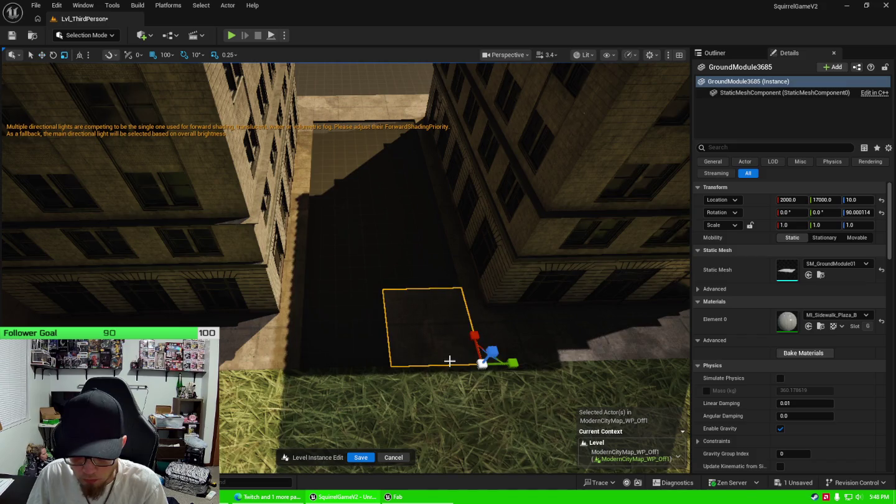
drag(508, 365, 535, 363)
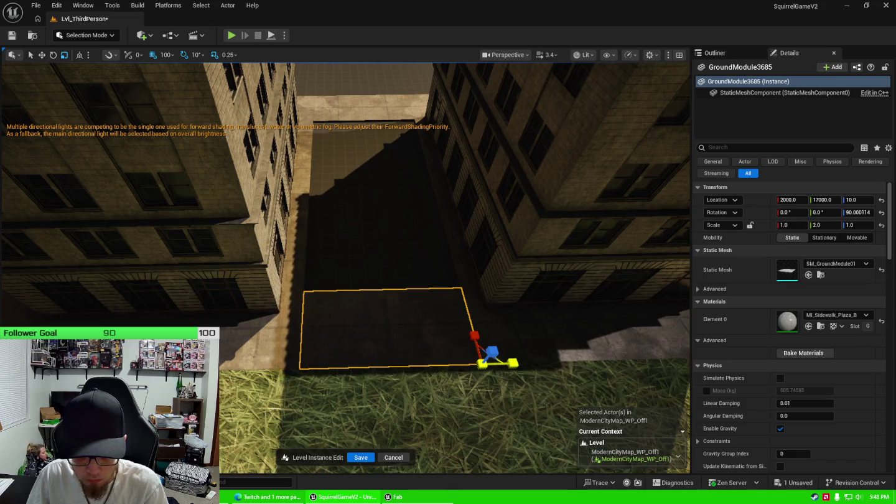
drag(474, 337, 474, 299)
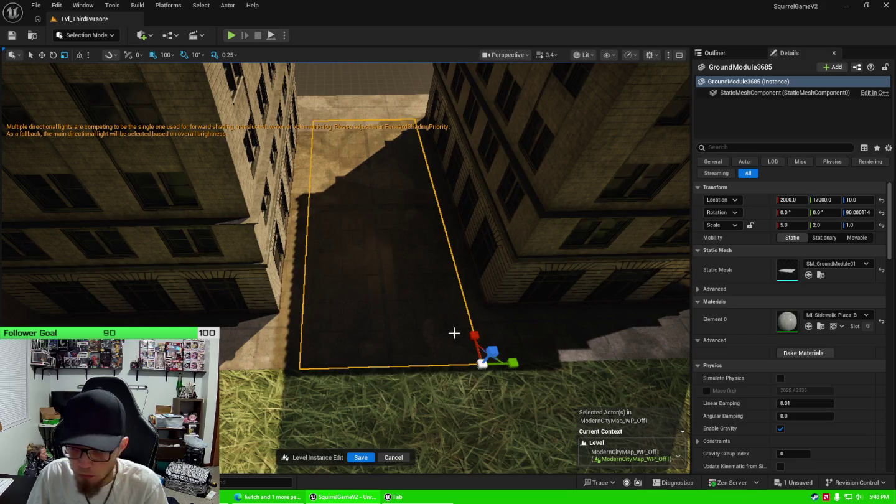
Step: Apply the M_Grass_A1 material to the tile and frame it in view
click(824, 317)
text(gras)
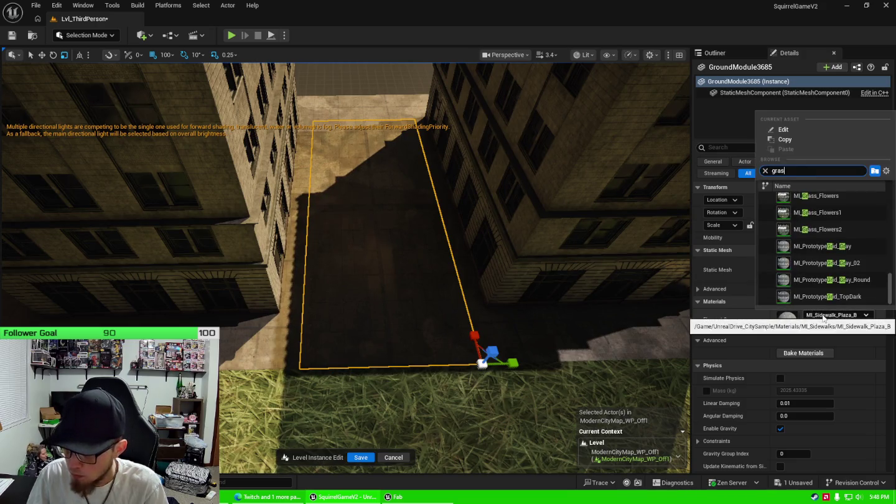
text(s)
scroll(up, 3)
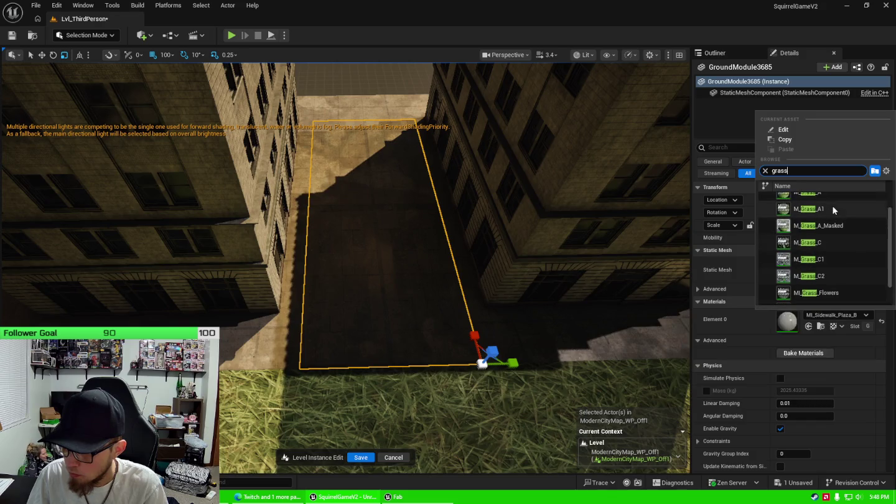
click(833, 209)
drag(398, 249, 361, 293)
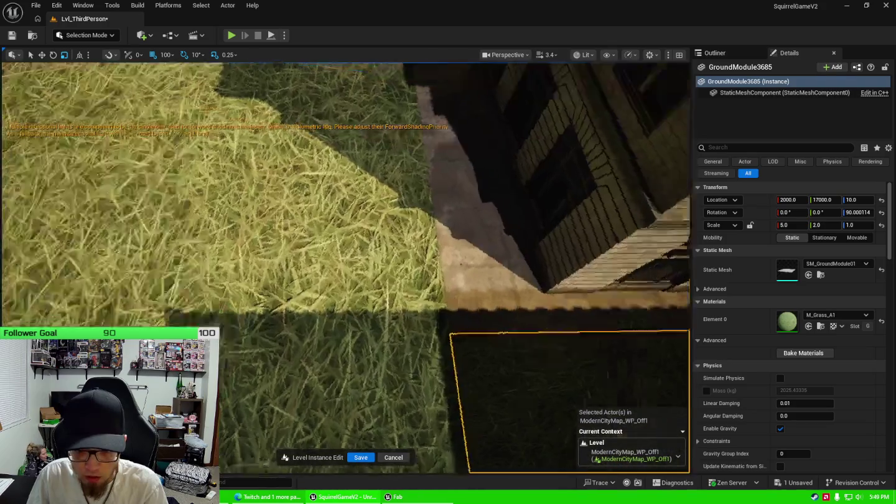
key(f)
drag(399, 261, 392, 324)
Step: Drag out a copy of the grass tile further along Y, then deselect it
key(ctrl+grave)
drag(217, 307, 560, 312)
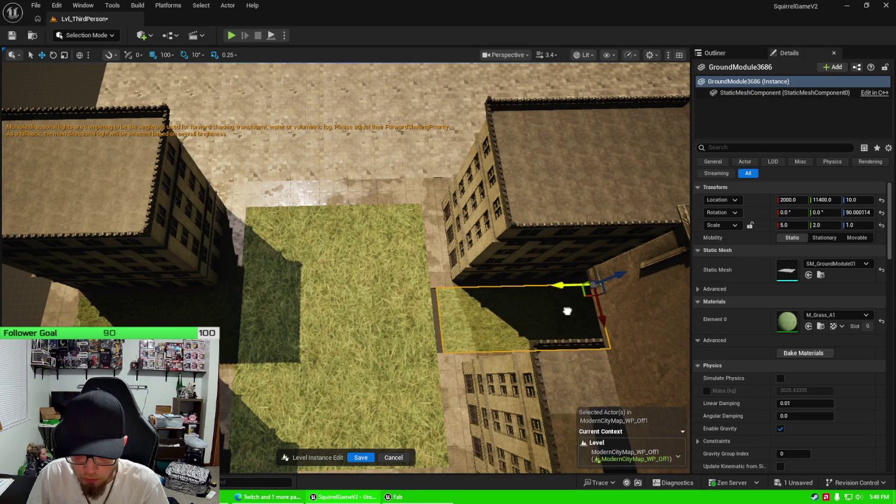
drag(405, 289, 379, 218)
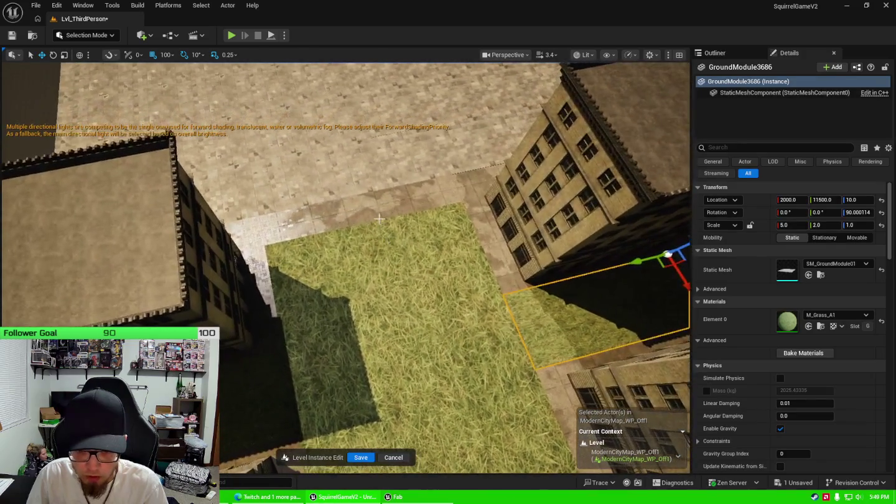
drag(363, 168, 636, 338)
click(367, 293)
click(801, 484)
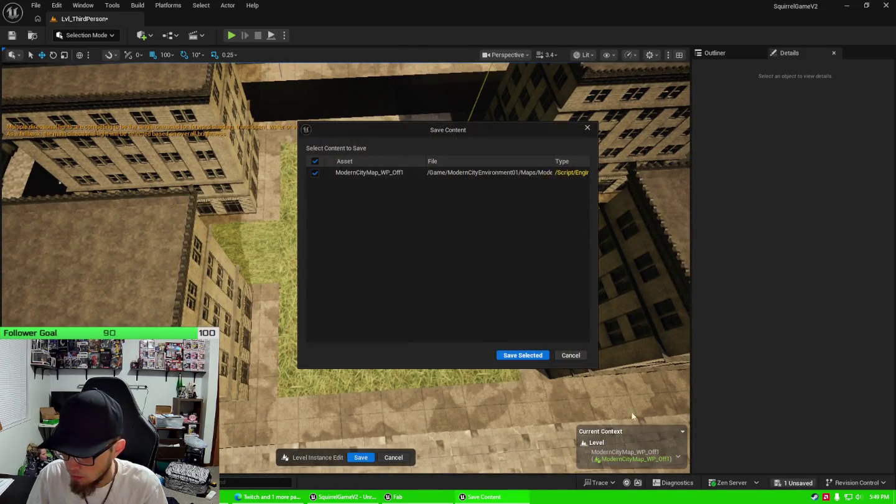
Step: Save ModernCityMap_WP_Off1, then select the tall building BP_MBuilding11
click(532, 359)
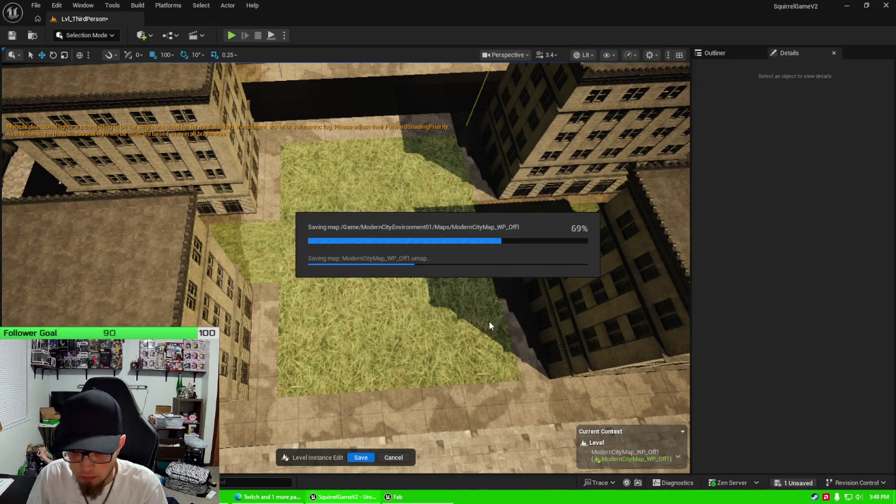
drag(472, 311, 473, 343)
drag(316, 214, 317, 215)
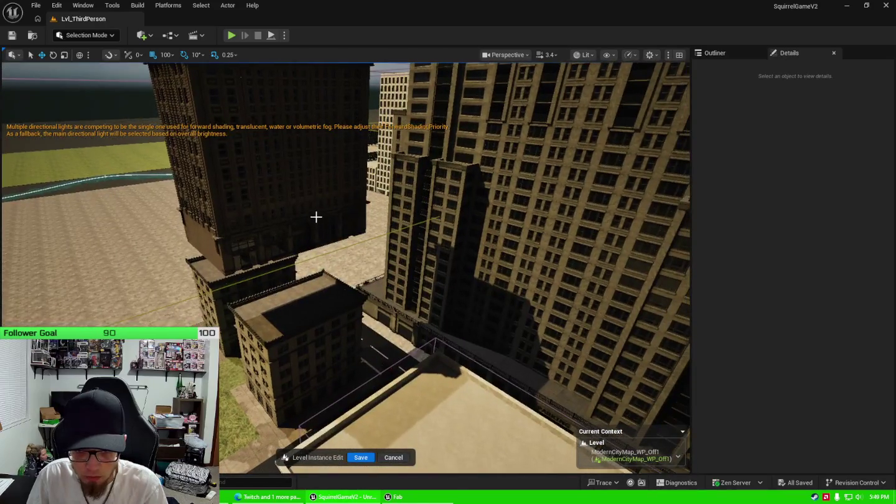
click(344, 292)
drag(344, 292, 349, 274)
Step: Turn BP_MBuilding11 to Rotation Z -179.99 so it rests at ground level Z 20
drag(264, 231, 450, 215)
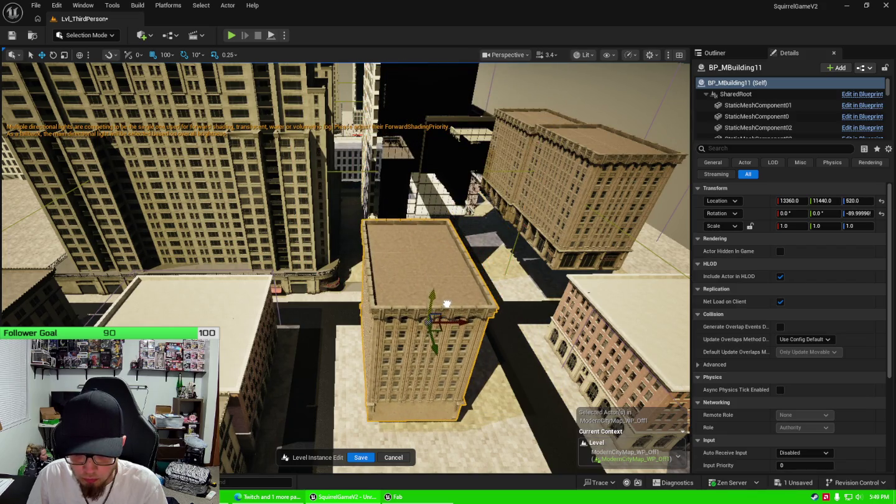
drag(450, 216, 449, 186)
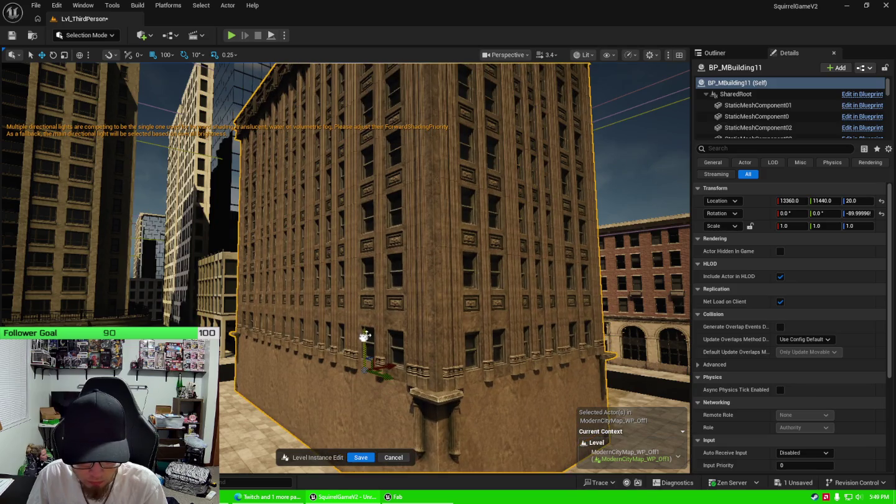
drag(449, 187, 362, 336)
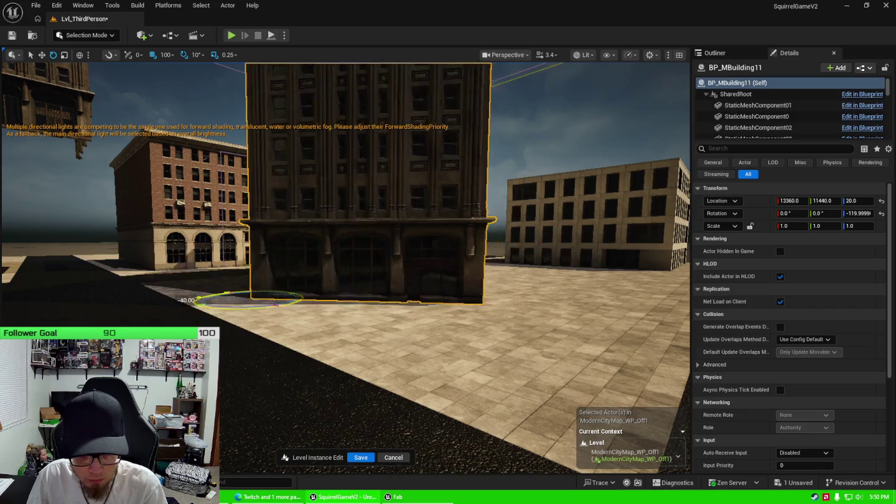
drag(181, 306, 184, 307)
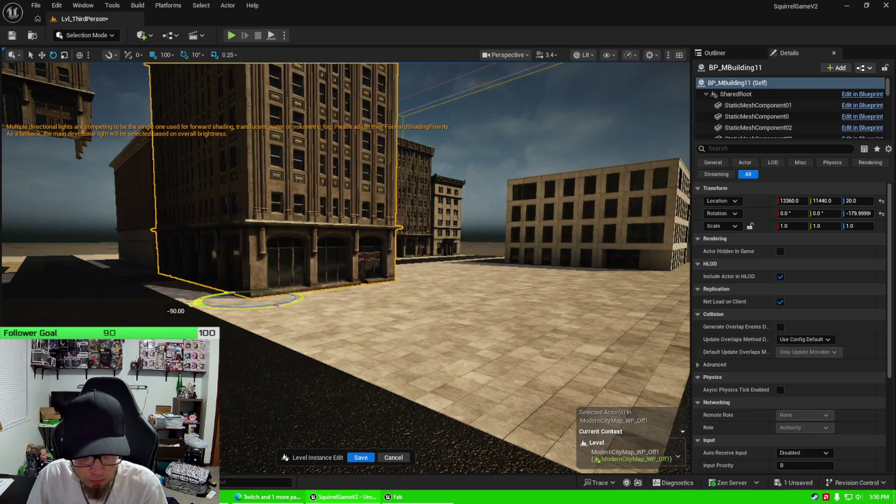
drag(296, 290, 404, 397)
drag(464, 333, 548, 345)
drag(410, 267, 409, 292)
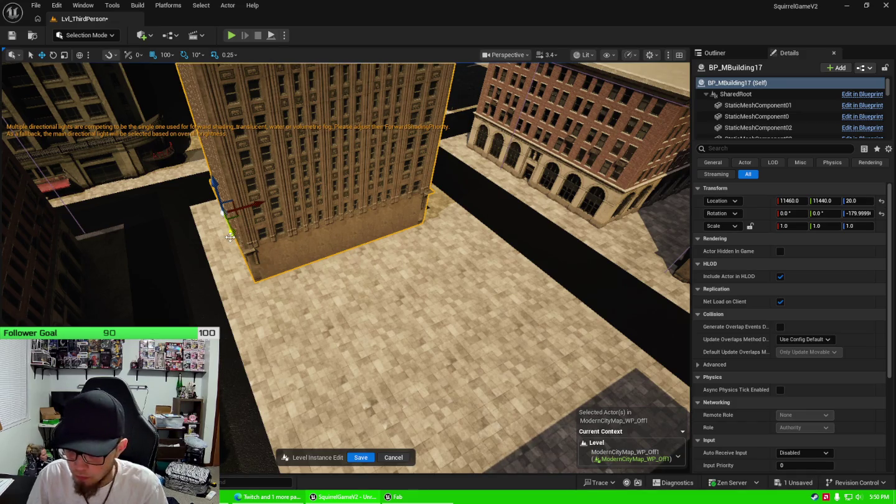
Step: Move BP_MBuilding17 along Y to 13540 and rotate it a quarter turn to 0°
drag(231, 235, 300, 322)
key(e)
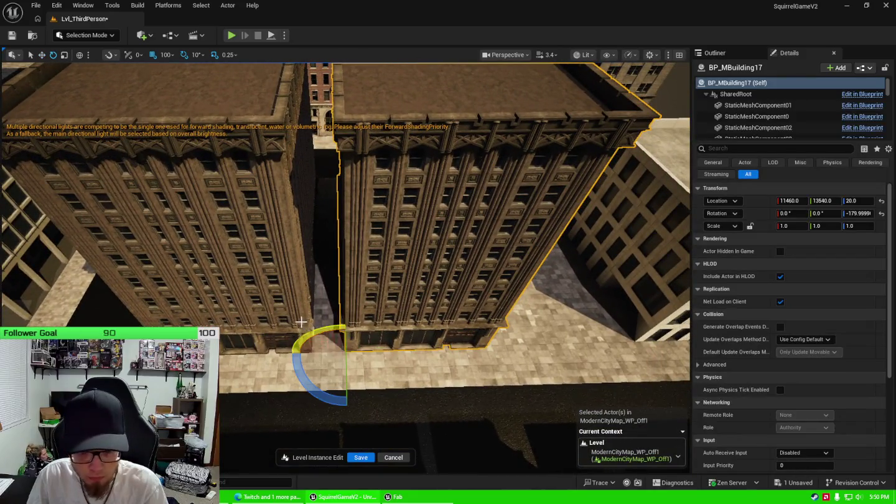
drag(337, 399, 346, 409)
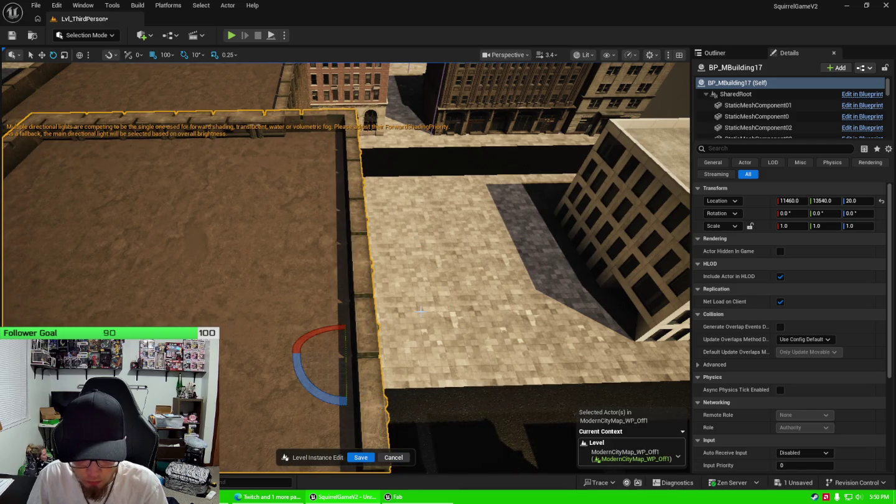
Step: Shift BP_MBuilding17 to X 14160, Y 16140 beside its neighbouring block
drag(421, 327, 415, 430)
drag(480, 357, 255, 463)
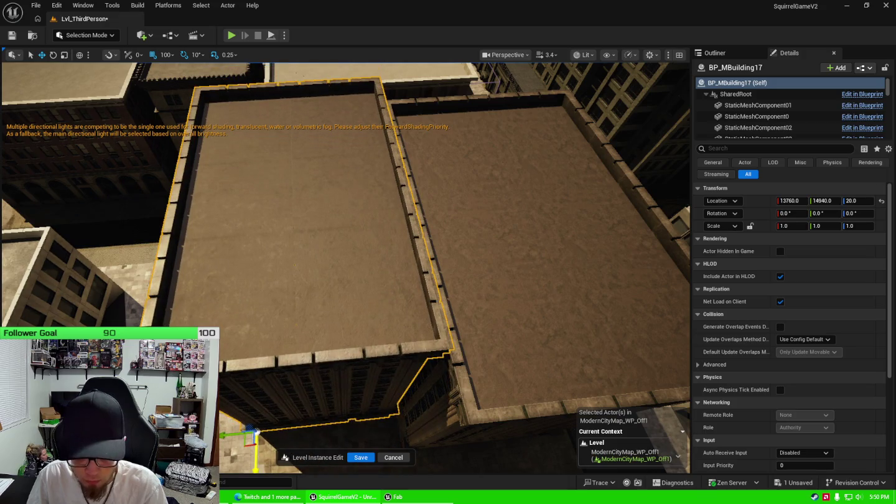
scroll(down, 3)
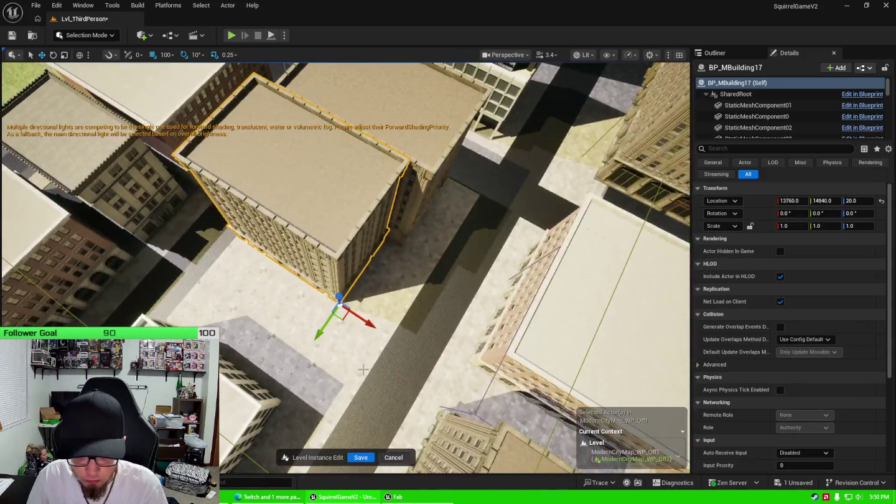
drag(368, 325, 421, 280)
drag(378, 330, 280, 346)
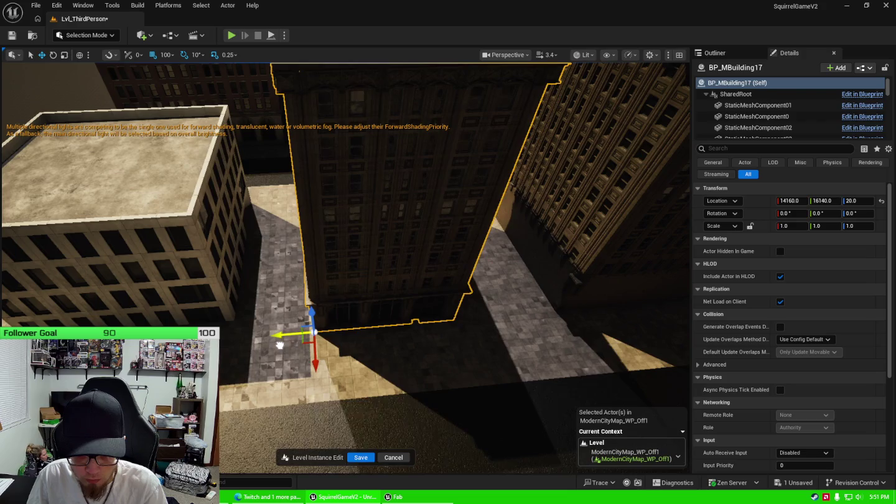
drag(453, 317, 452, 316)
click(378, 305)
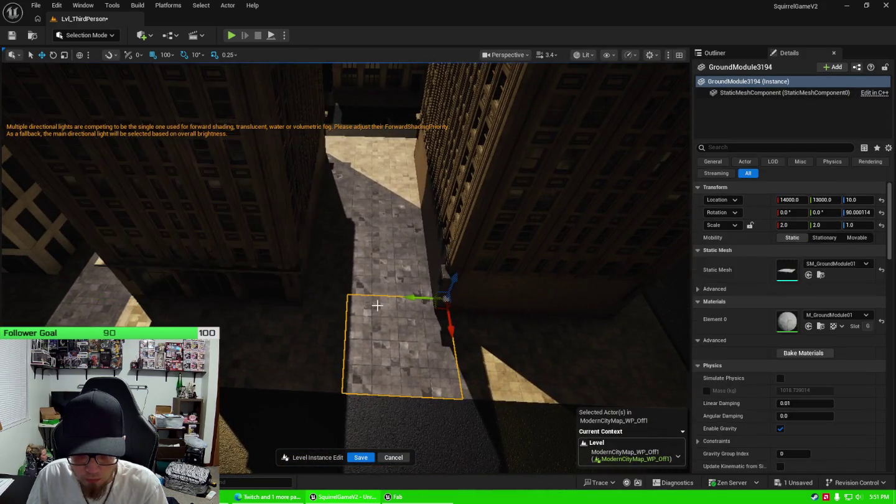
Step: Duplicate the alley ground tile and set its X and Y scale to 1.0
key(ctrl+d)
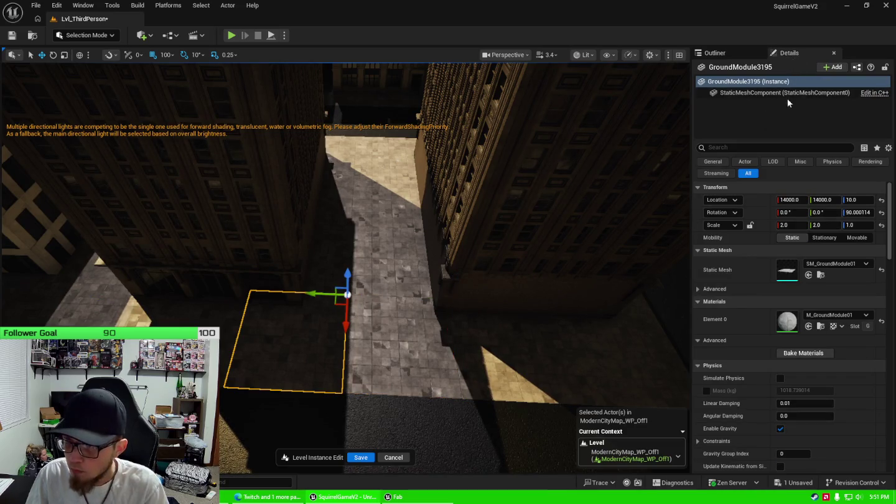
text(1)
key(Tab)
text(1)
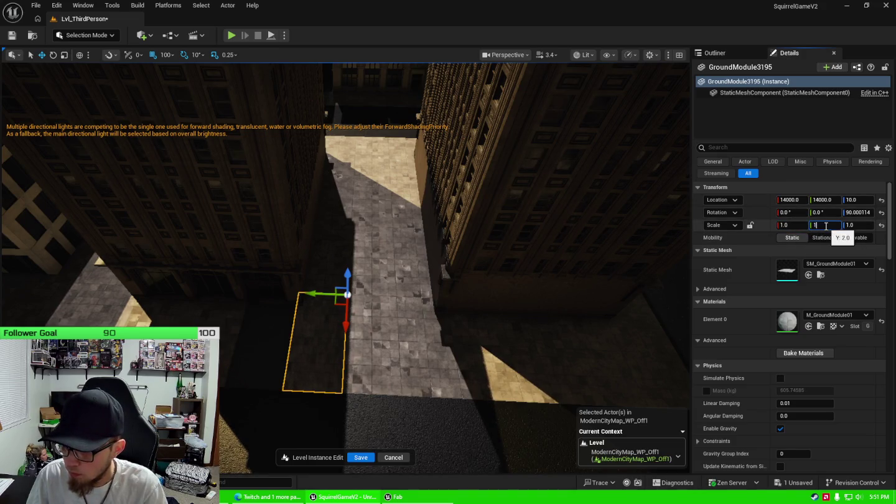
key(Tab)
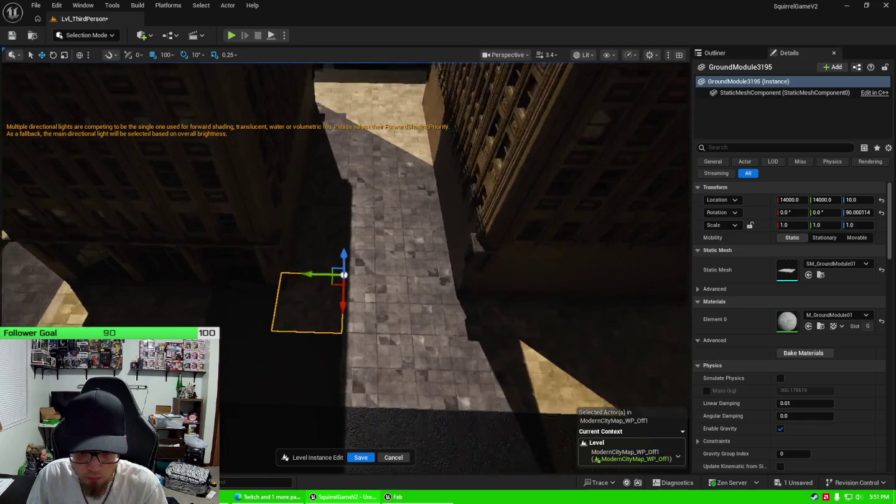
Step: Select the neighbouring ground tile and double its width and length
click(444, 306)
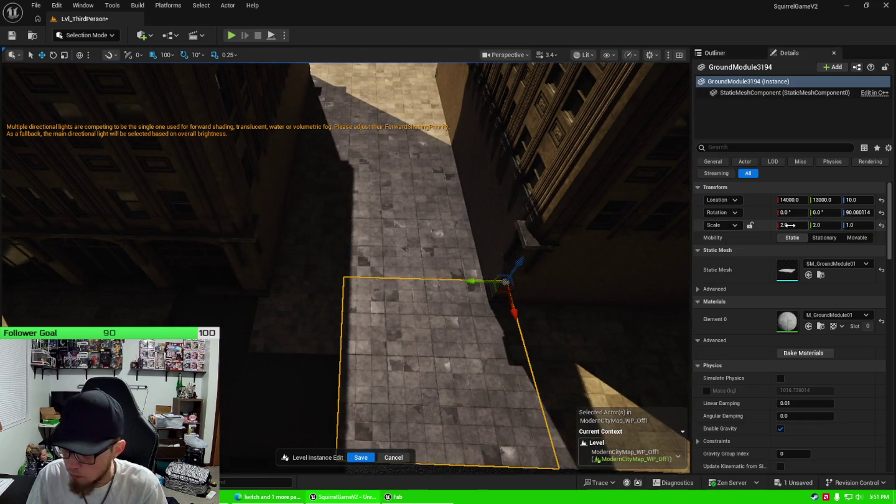
text(1)
key(Tab)
key(Tab)
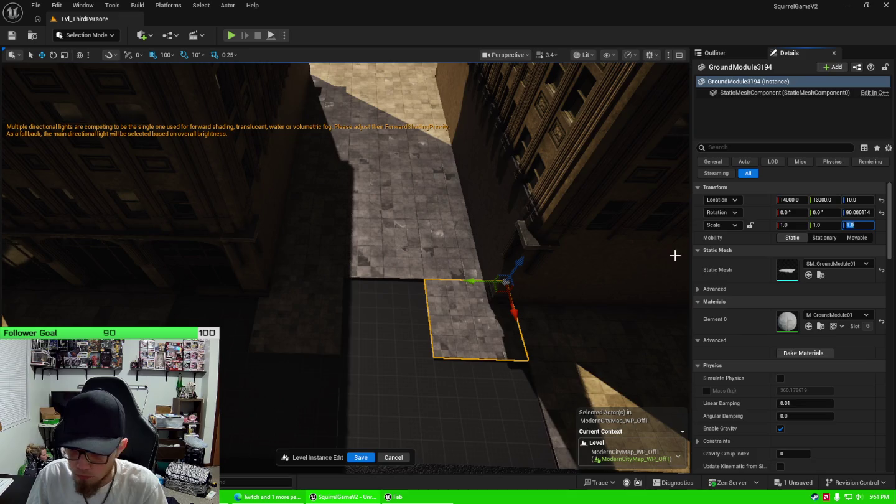
text(2)
key(Tab)
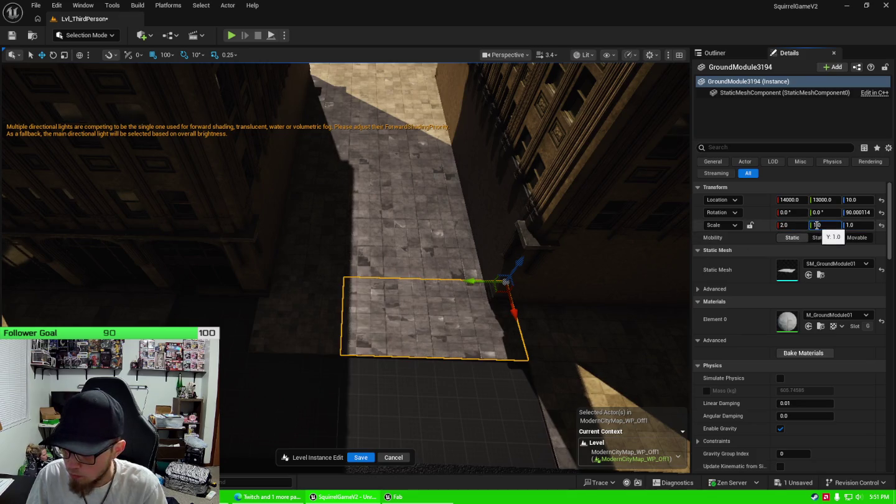
key(Tab)
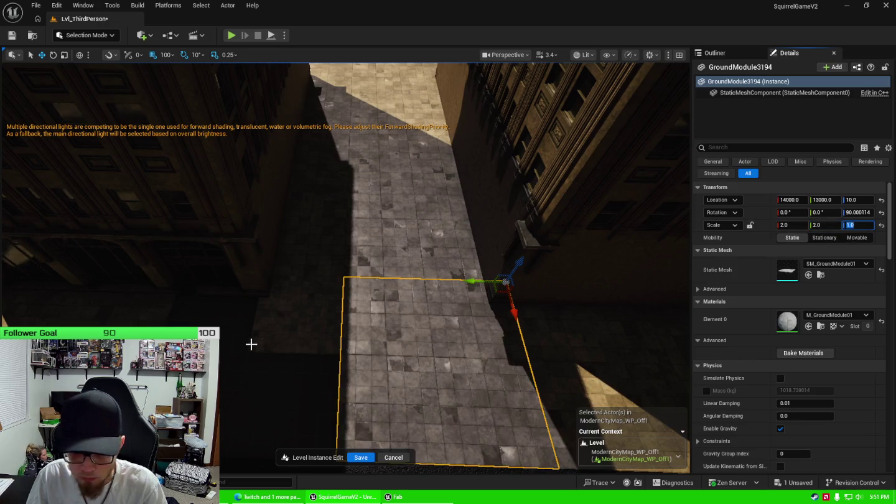
Step: Paste a copy of the enlarged tile and give it Scale X and Y of 2
key(ctrl+v)
click(793, 225)
text(2)
key(Tab)
text(2)
key(Tab)
drag(514, 300, 514, 300)
Step: Fly down to street level and inspect pavement tile GroundModule3237's properties
key(w)
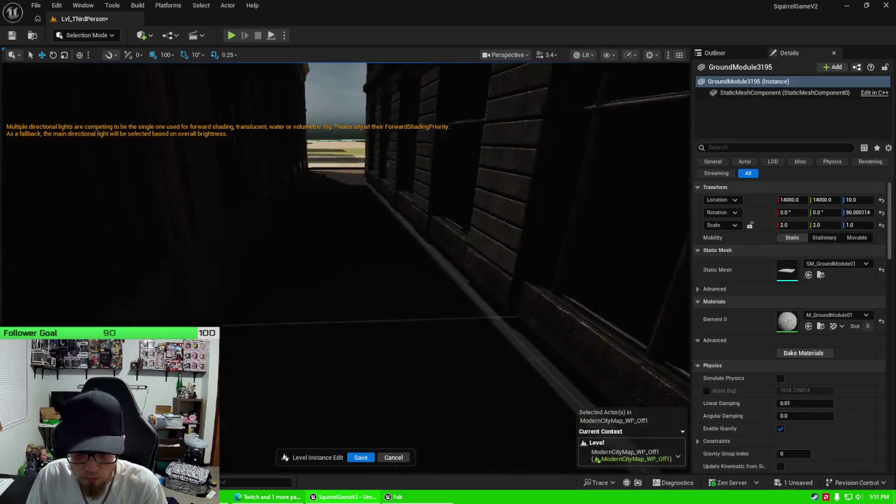
key(e)
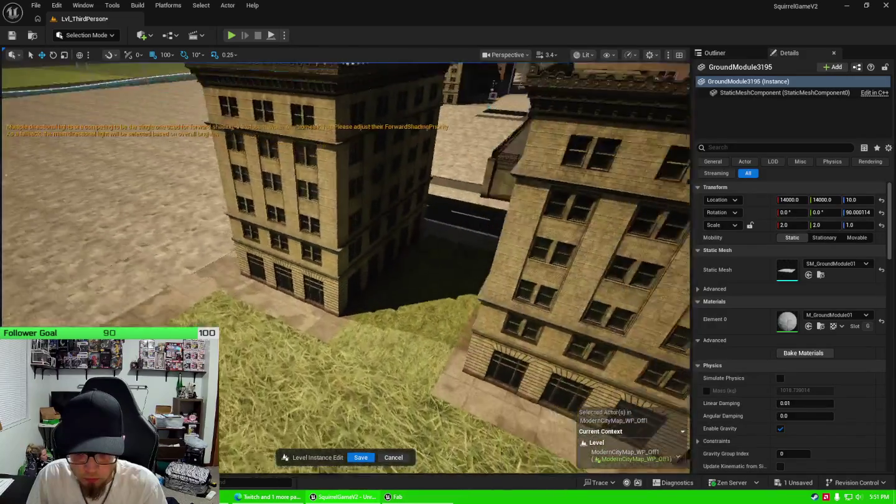
key(q)
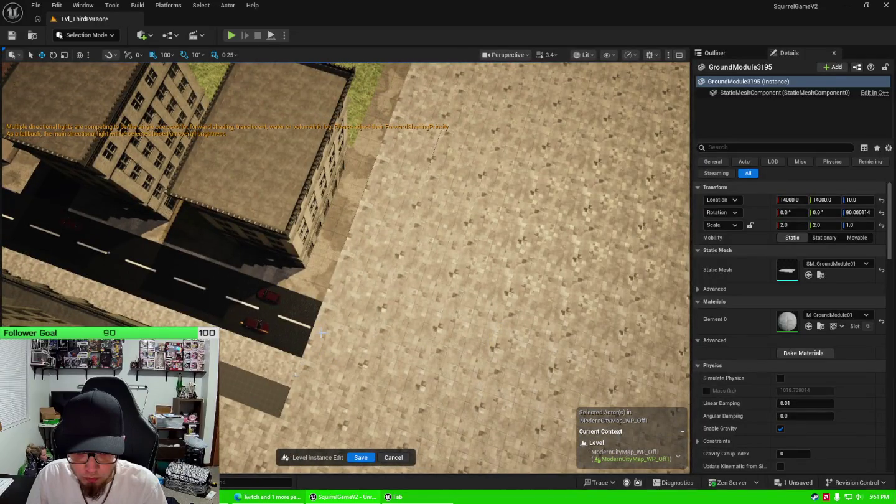
drag(322, 330, 322, 330)
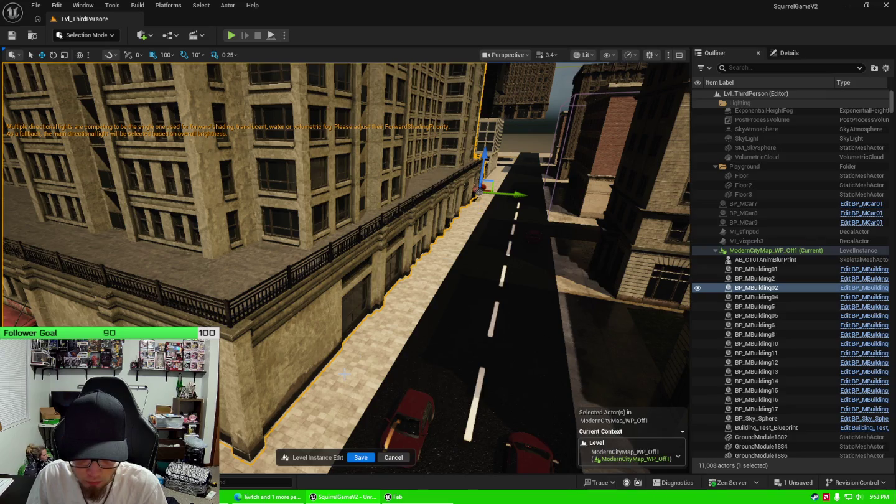
click(351, 368)
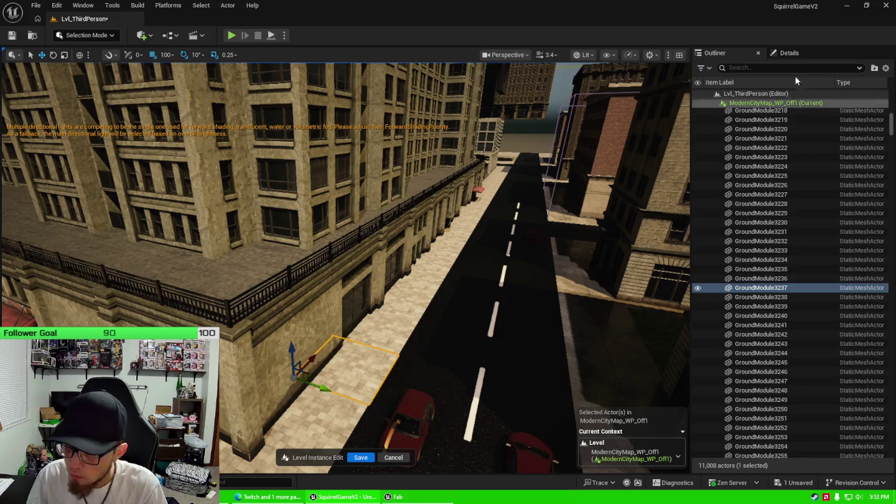
click(787, 54)
click(716, 53)
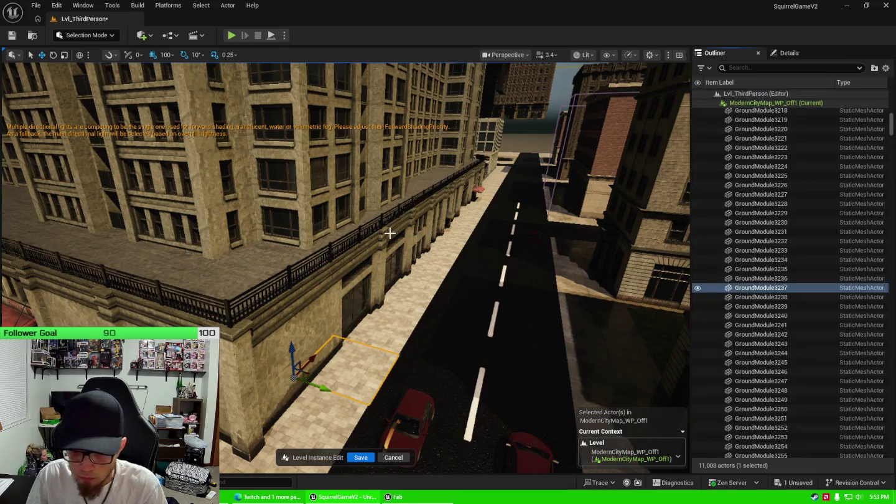
Step: Select BP_MBuilding02 and nudge it slightly sideways along the street
click(447, 217)
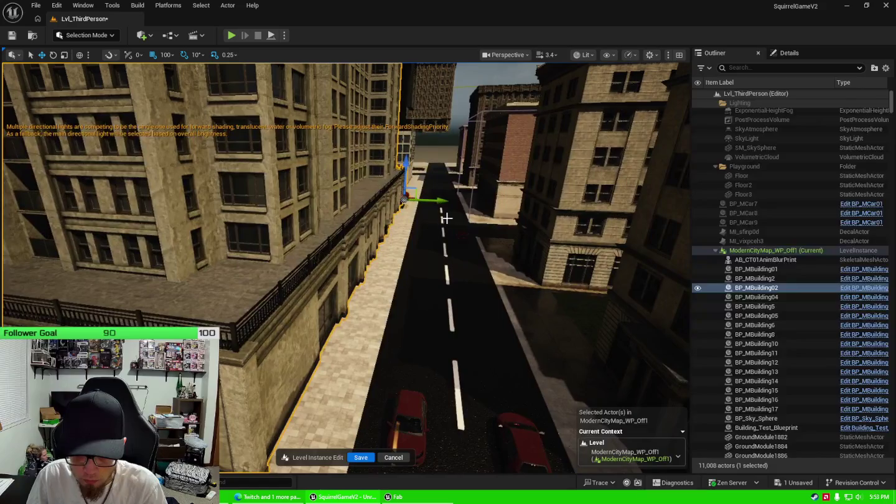
drag(443, 201, 439, 201)
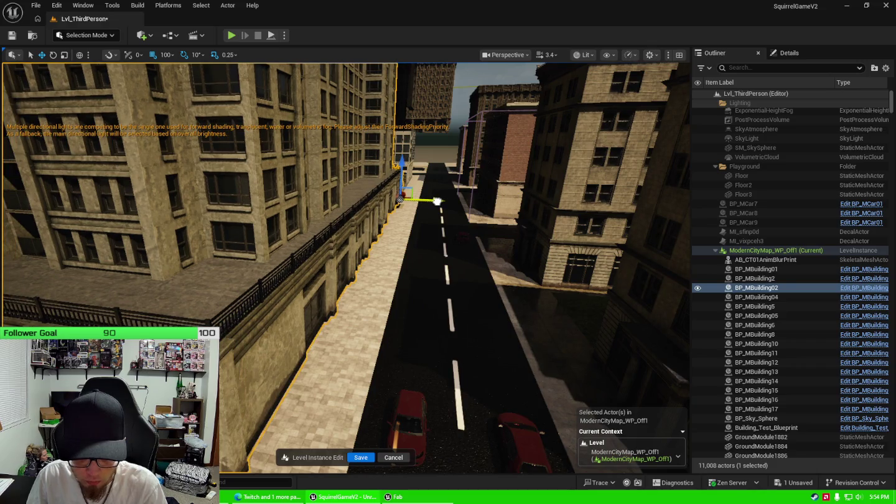
drag(413, 224, 389, 190)
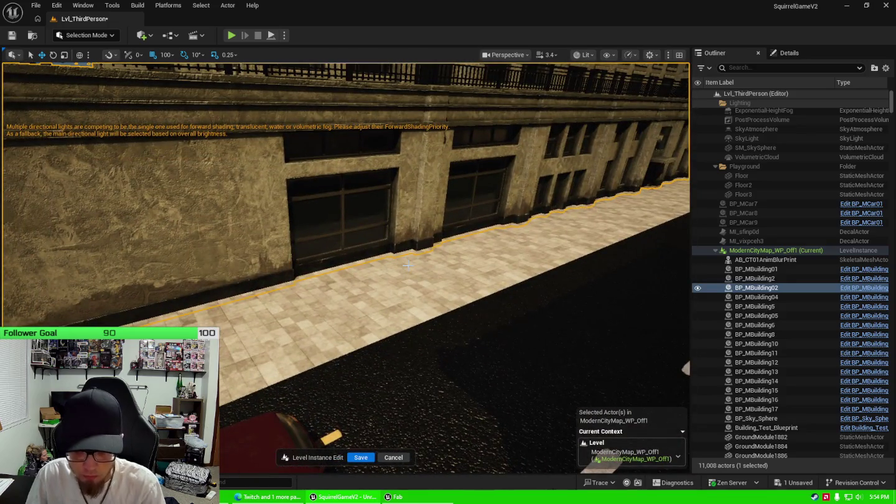
click(405, 264)
drag(406, 264, 688, 390)
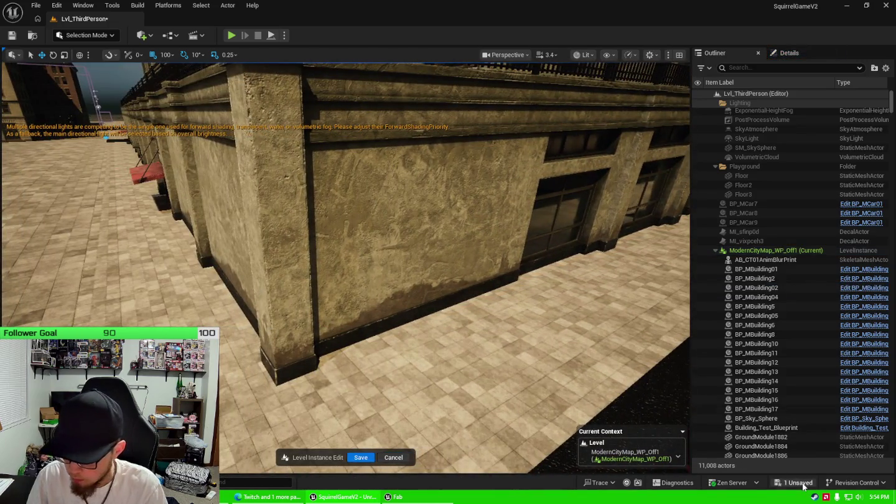
click(803, 485)
Step: Save the modified ModernCityMap_WP_Off1 map, then select ground tile GroundModule3633 in the shaded alley
click(511, 354)
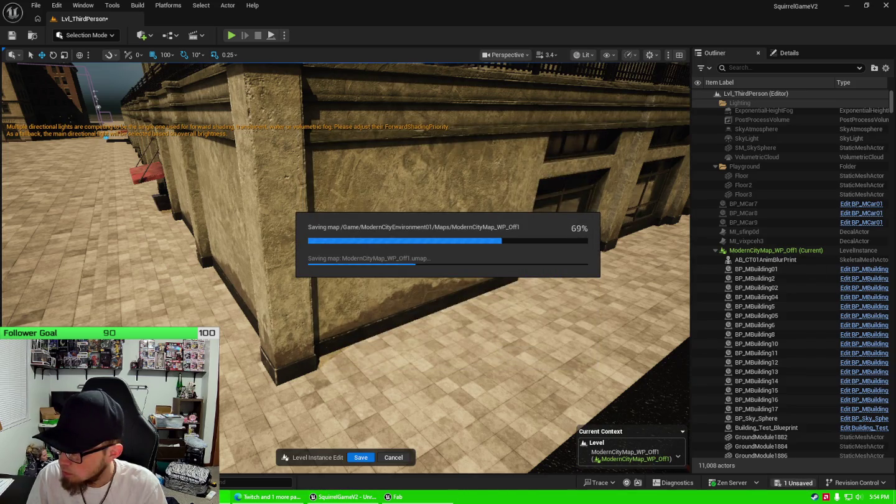
drag(486, 261, 504, 268)
drag(407, 270, 361, 267)
click(370, 272)
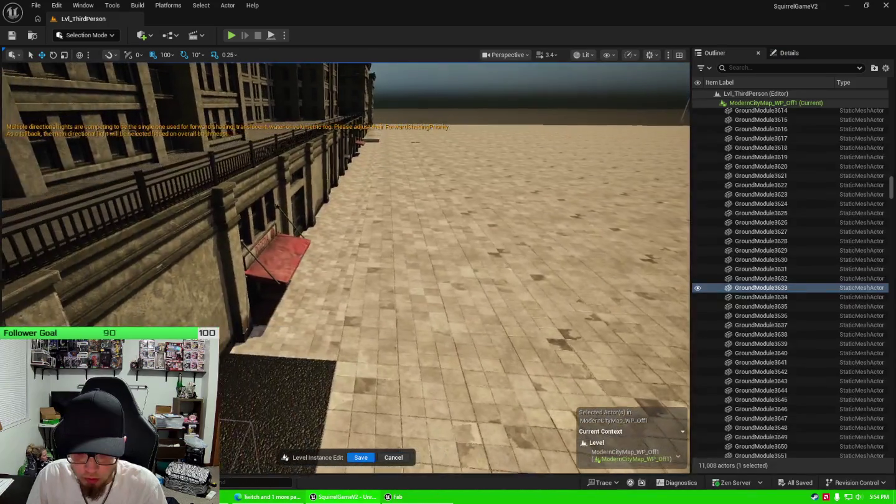
click(327, 305)
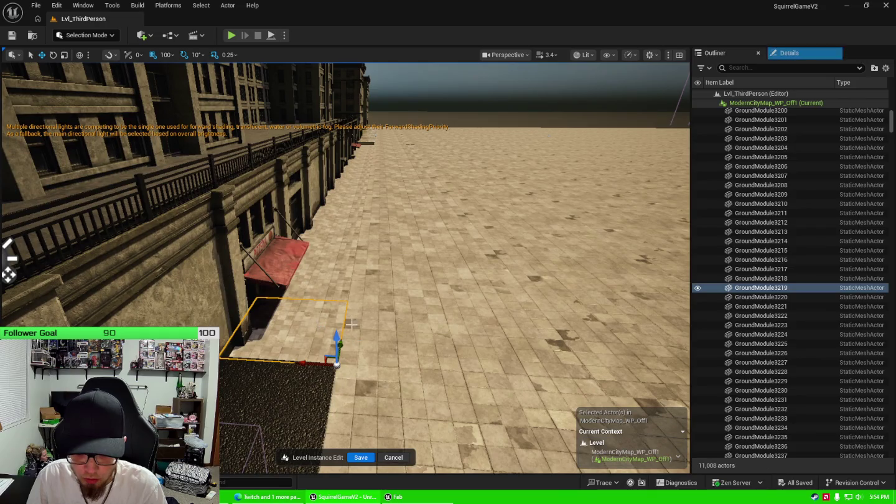
click(328, 279)
drag(328, 280, 362, 267)
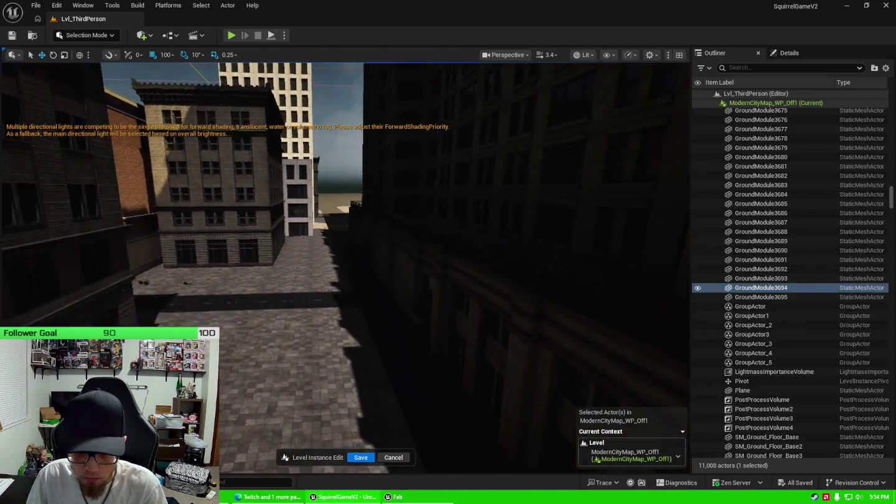
drag(362, 268, 362, 267)
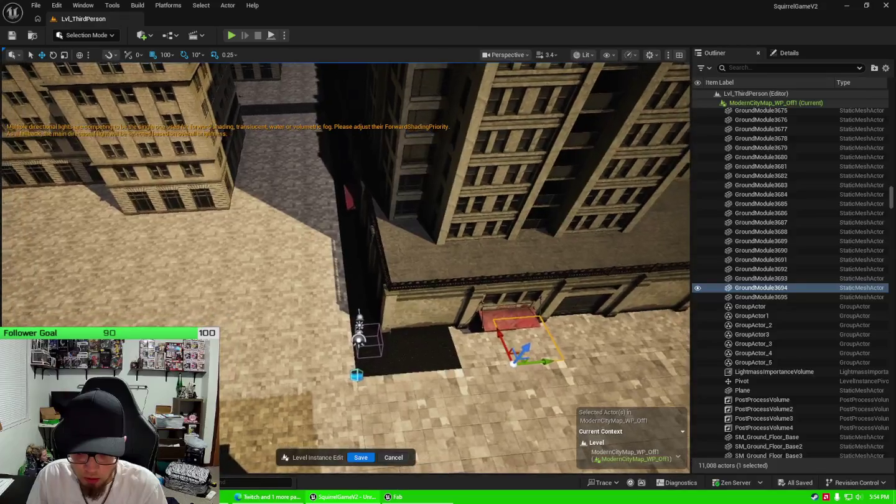
click(395, 351)
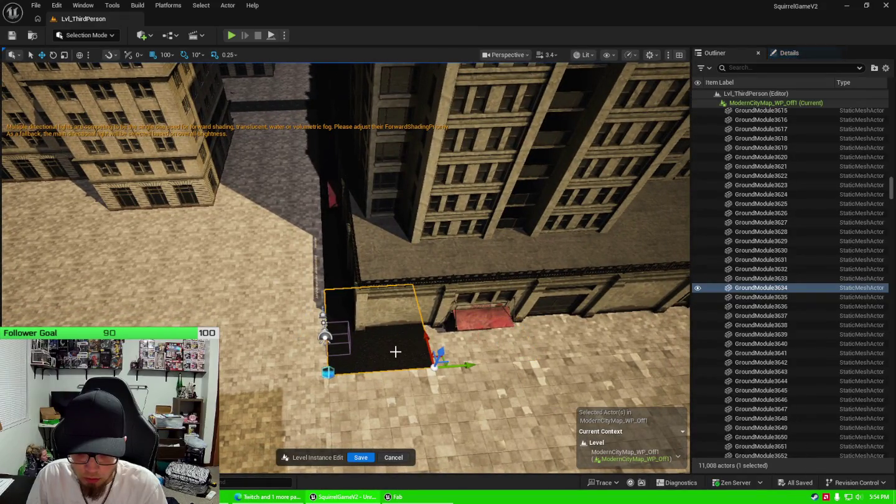
drag(451, 290, 229, 385)
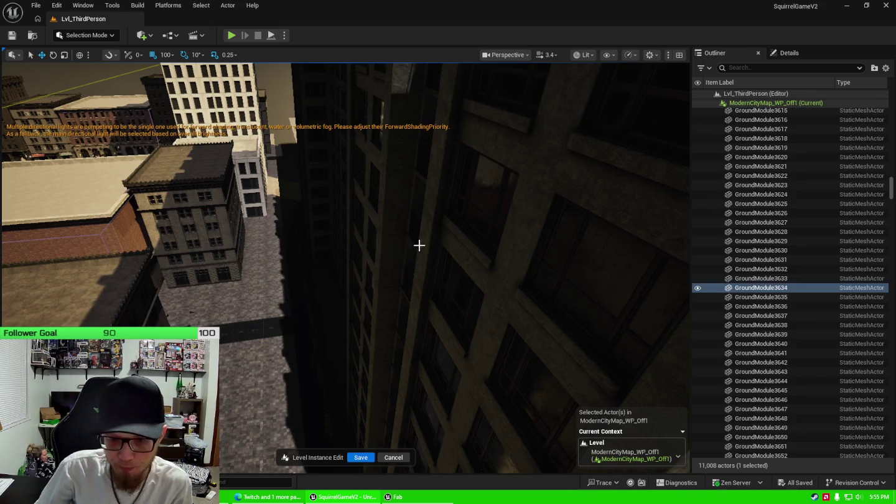
scroll(down, 3)
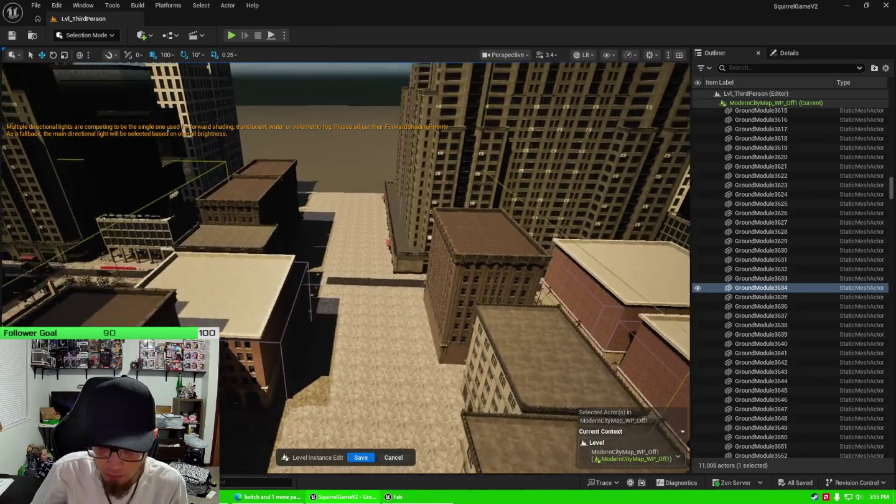
scroll(down, 3)
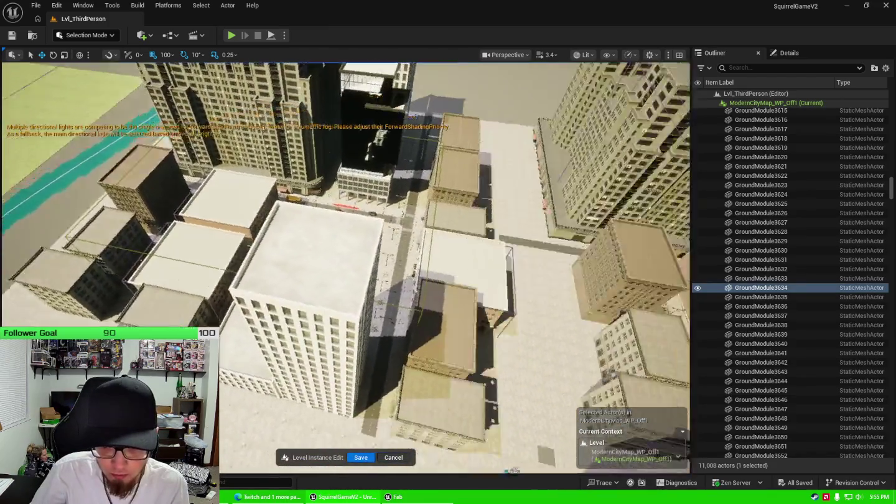
scroll(up, 3)
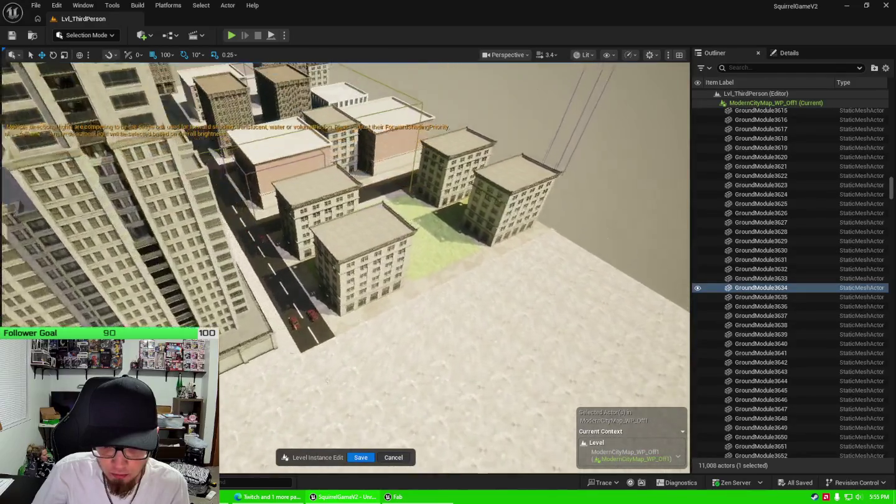
scroll(up, 3)
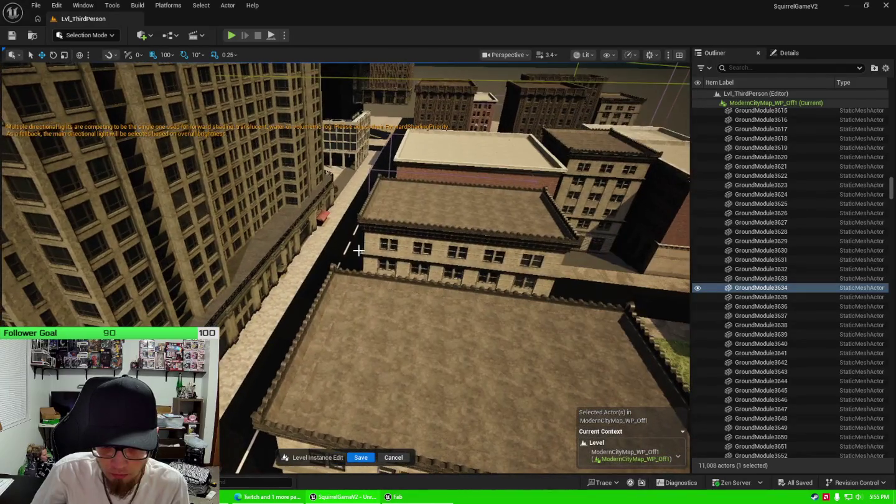
drag(425, 252, 422, 252)
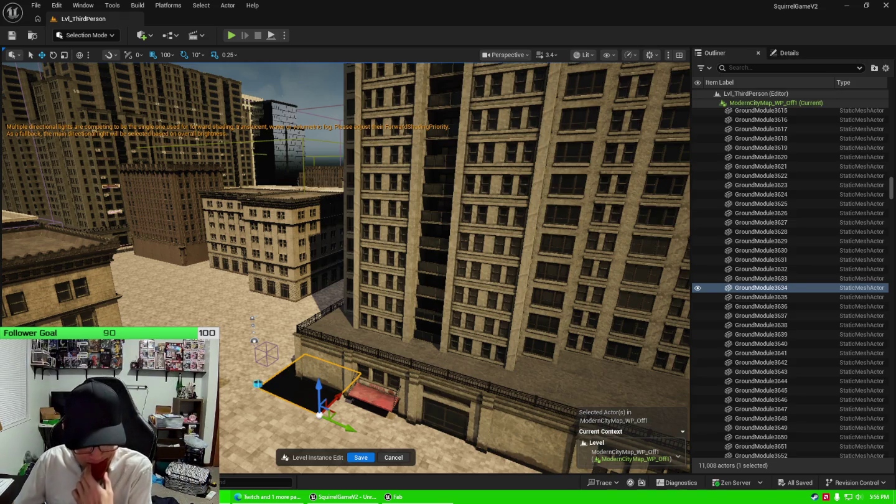
drag(383, 306, 304, 275)
Step: Select the tall building BP_MBuilding02 and show its transform at location 8460, 9520 in Details
click(334, 282)
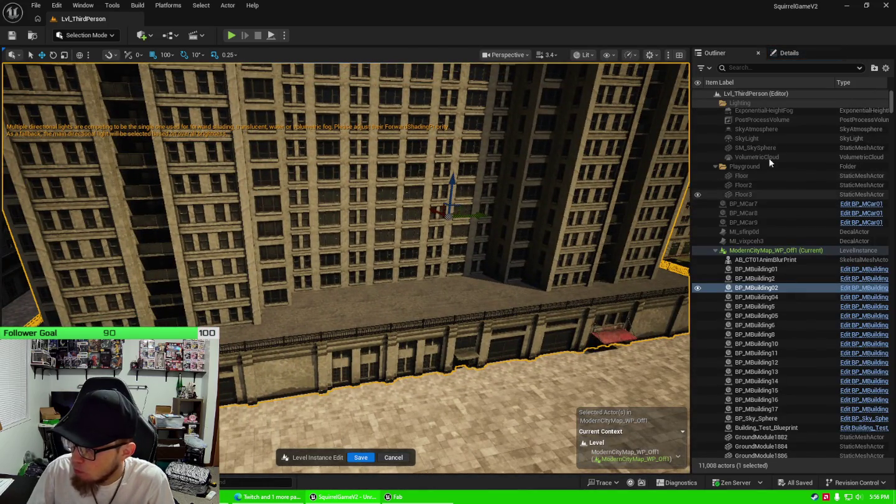
click(791, 55)
text(.95)
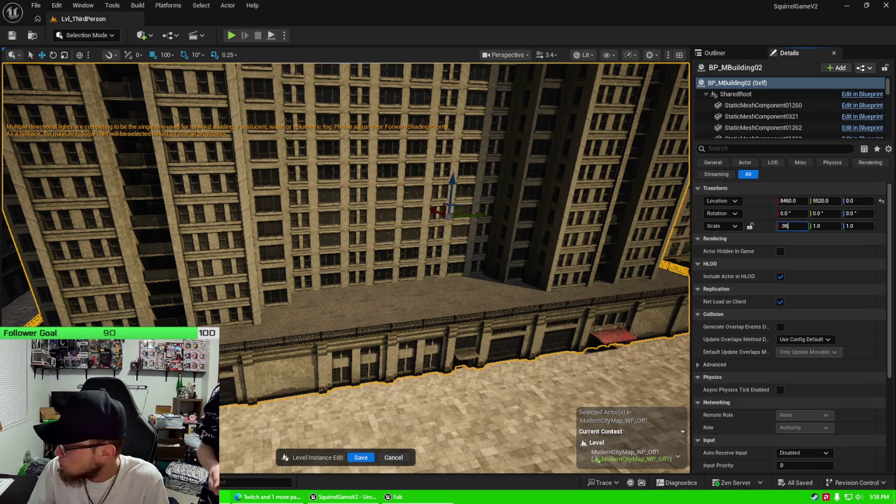
Step: Narrow BP_MBuilding02 to an X scale of 0.95 and check the result in the viewport
right_click(532, 290)
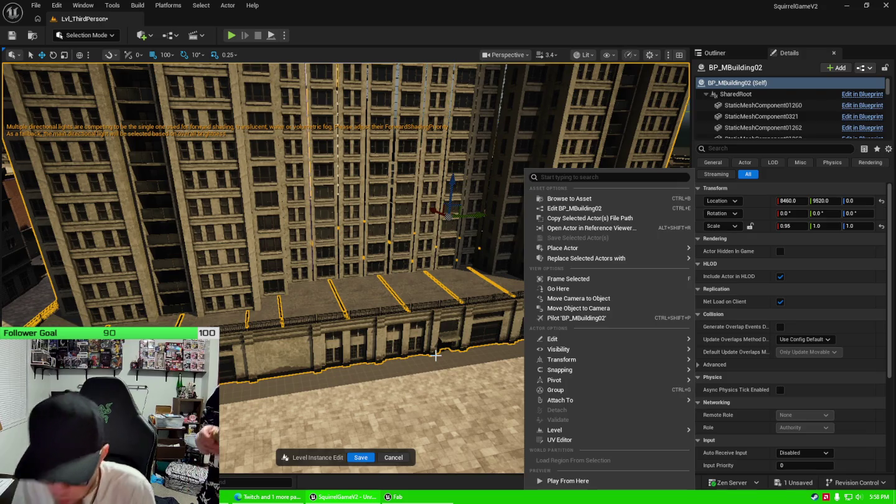
drag(437, 330, 438, 322)
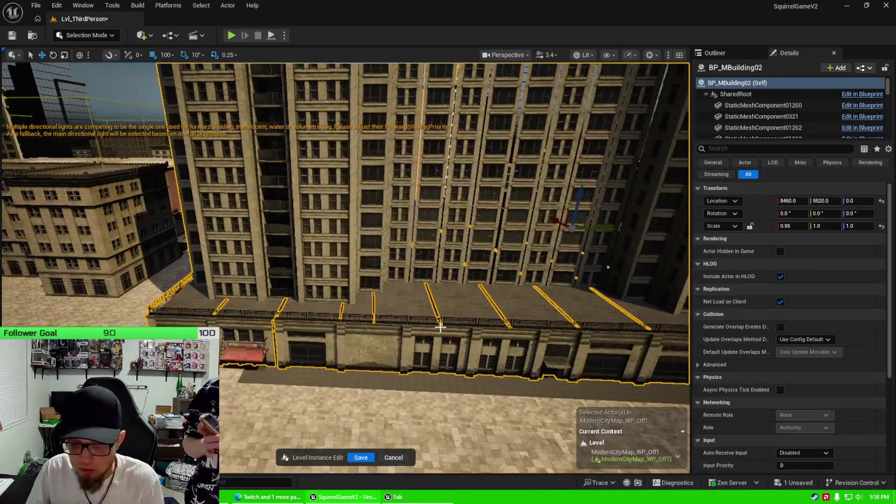
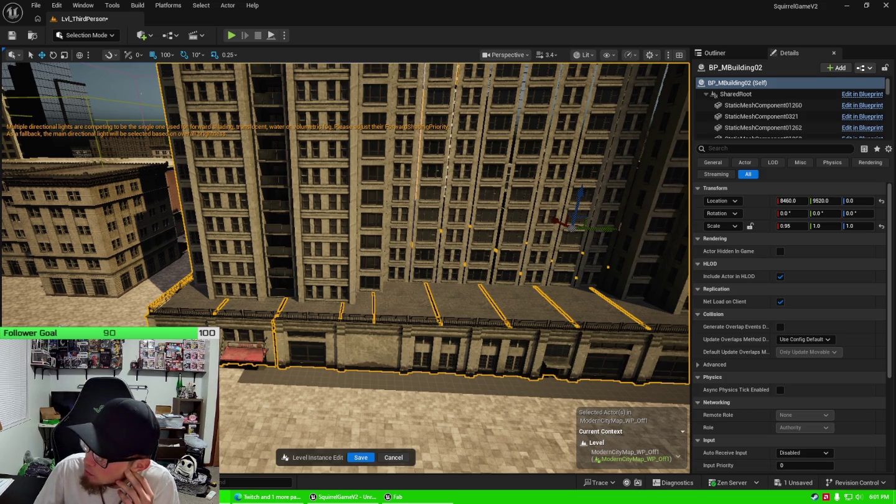
Step: Set the BP_MBuilding02 building's Scale Y to 0.95
click(826, 226)
text(.95)
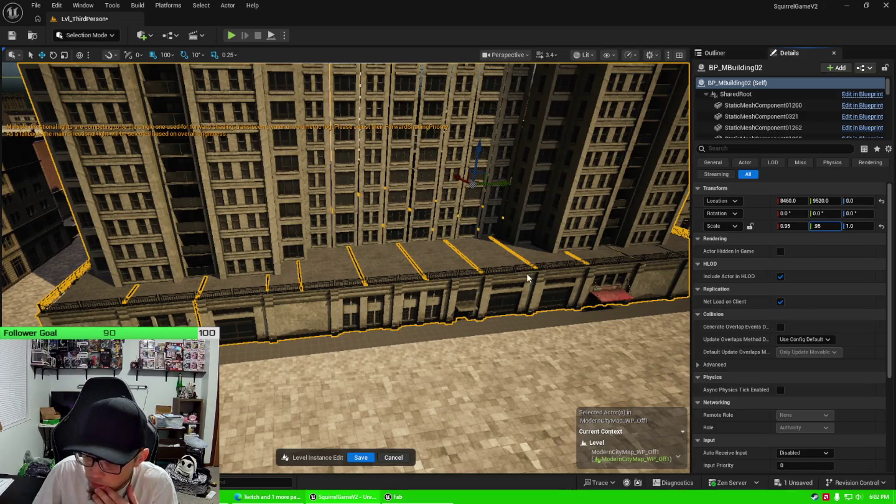
key(Return)
drag(521, 274, 597, 274)
drag(457, 338, 428, 212)
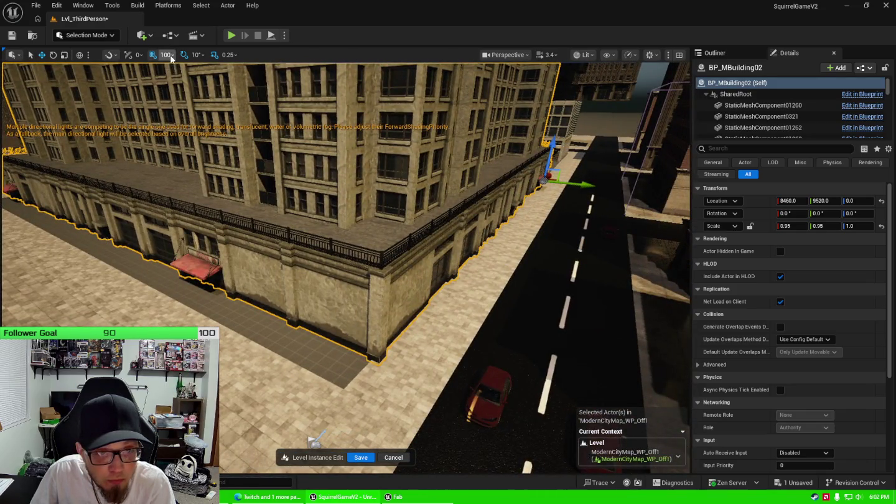
Step: Set grid snapping to 50 and slide the building along X
click(166, 55)
click(180, 111)
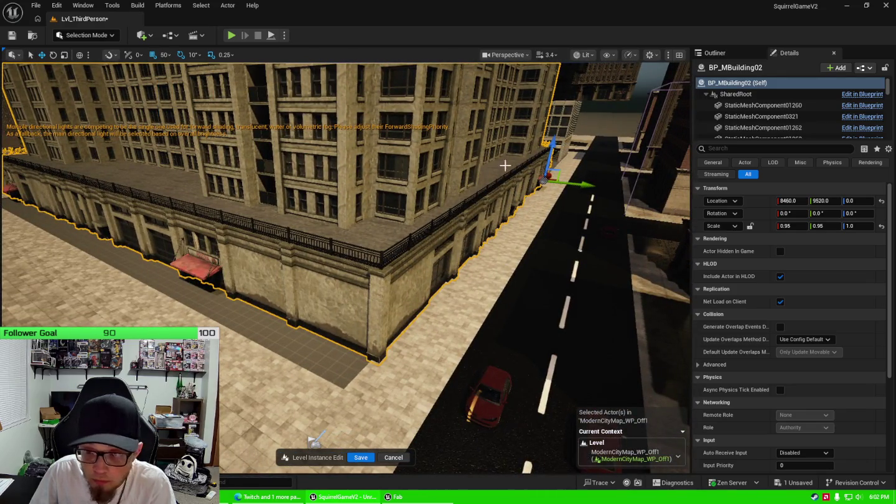
drag(551, 175, 549, 177)
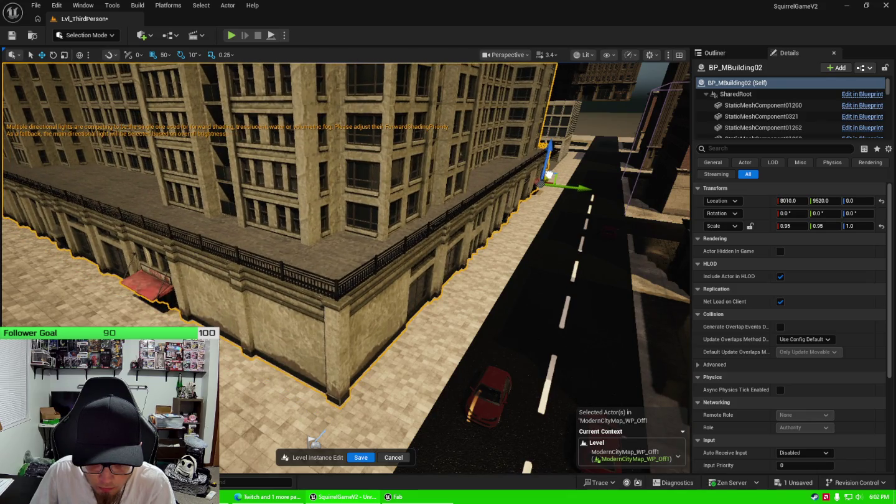
Step: Delete the tall BP_MBuilding02 building, leaving an empty paved block
drag(536, 205, 448, 295)
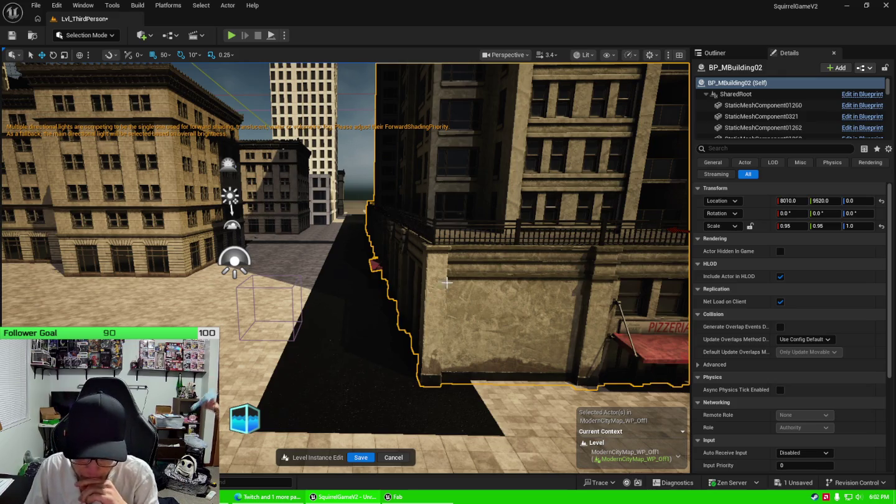
drag(469, 266, 402, 350)
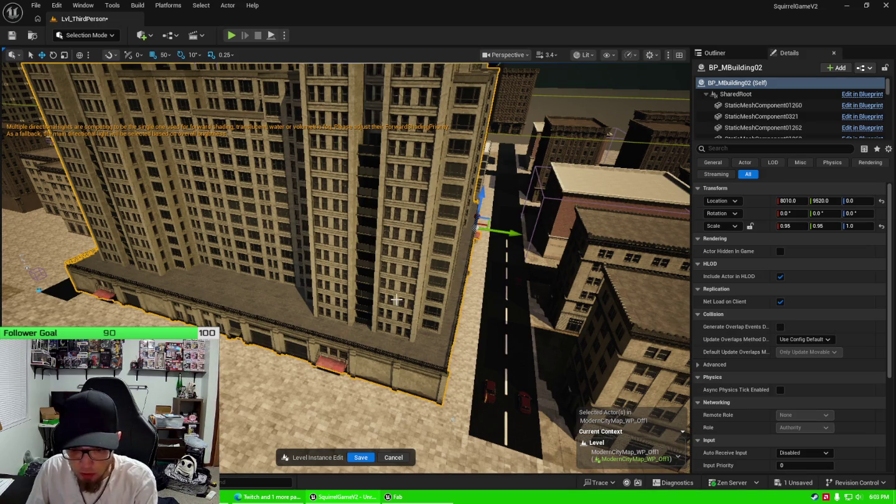
key(Delete)
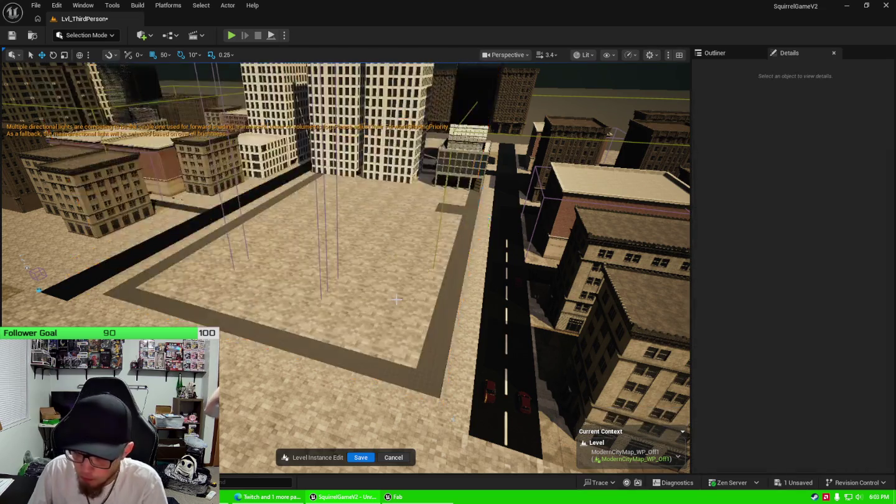
Step: Select the interior ground tiles across the emptied square
scroll(up, 3)
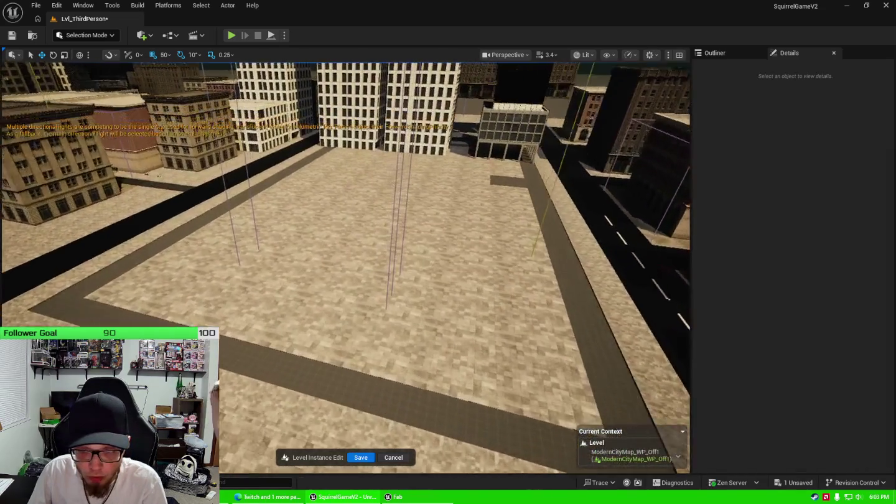
click(313, 323)
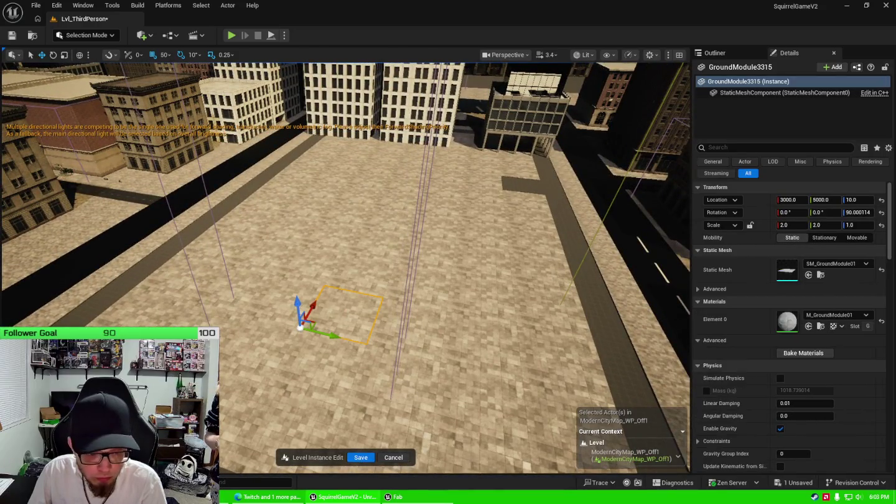
drag(149, 274, 209, 228)
click(232, 207)
click(274, 181)
click(300, 166)
click(283, 186)
click(274, 178)
click(336, 186)
click(311, 155)
click(274, 196)
click(261, 224)
click(187, 281)
click(155, 311)
click(237, 249)
click(293, 199)
click(327, 189)
click(372, 163)
click(355, 174)
click(349, 193)
click(322, 249)
click(299, 267)
click(286, 328)
click(267, 367)
click(249, 410)
click(230, 455)
click(405, 176)
click(402, 199)
click(379, 245)
click(339, 318)
click(301, 408)
click(312, 389)
click(362, 274)
click(399, 210)
click(435, 183)
click(464, 168)
click(491, 180)
click(451, 203)
click(439, 215)
click(429, 250)
click(423, 293)
click(418, 336)
Step: Add the remaining interior tiles to the selection and delete them all
scroll(up, 3)
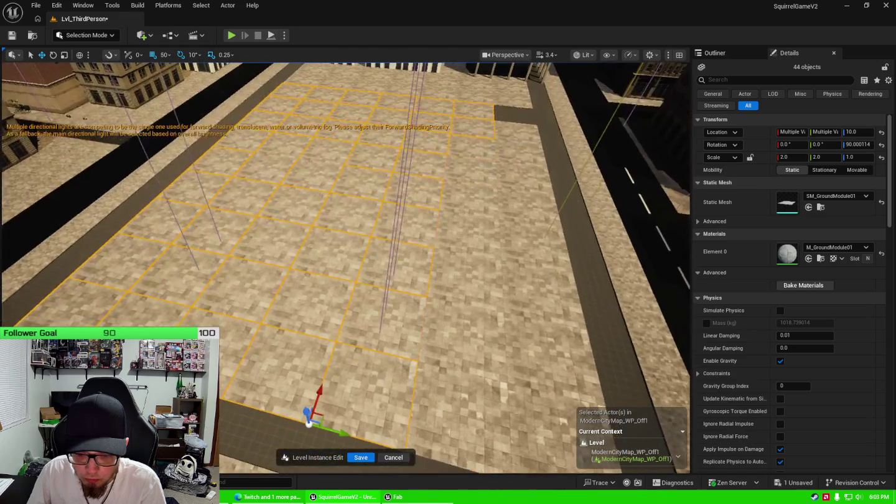
click(317, 399)
click(360, 324)
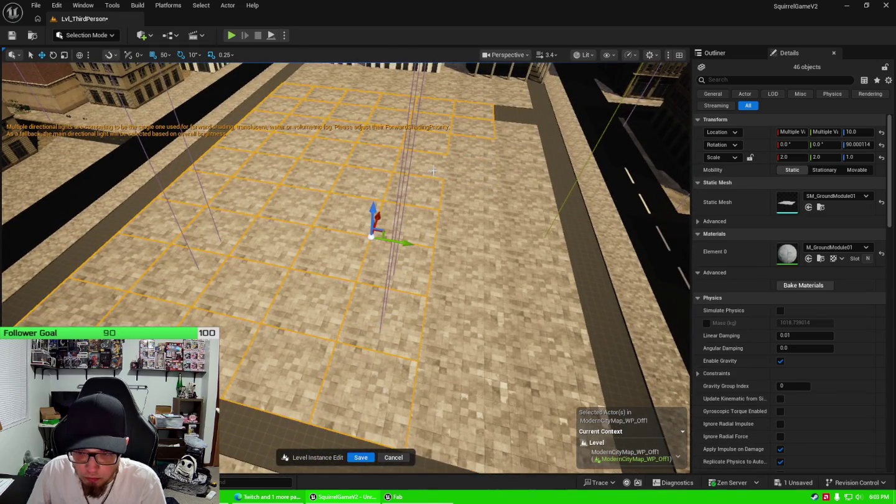
click(492, 311)
click(539, 398)
click(543, 350)
click(535, 293)
click(537, 231)
click(526, 156)
click(524, 144)
click(521, 128)
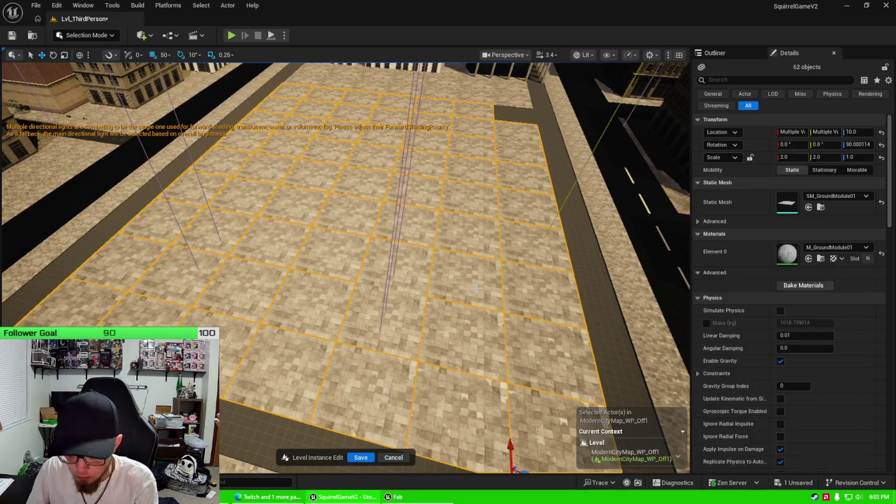
key(Delete)
click(466, 189)
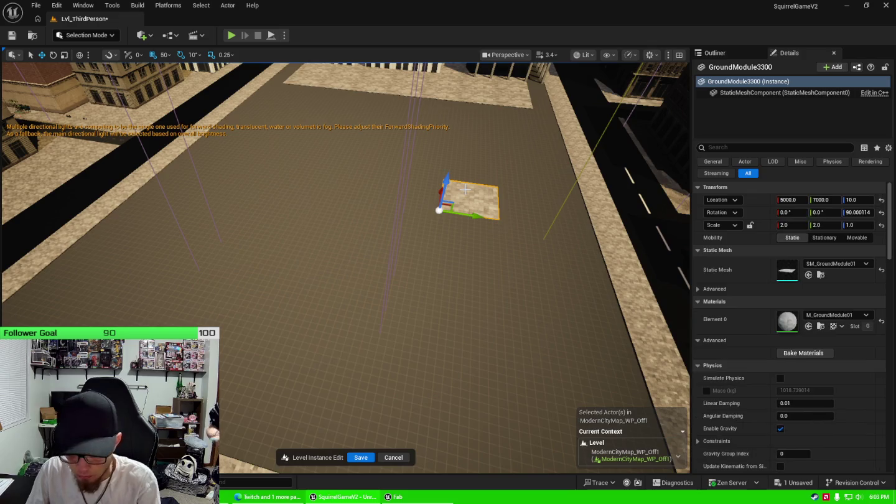
Step: Delete the leftover tile and select the first border tiles along the road edge
key(Delete)
drag(506, 244, 318, 154)
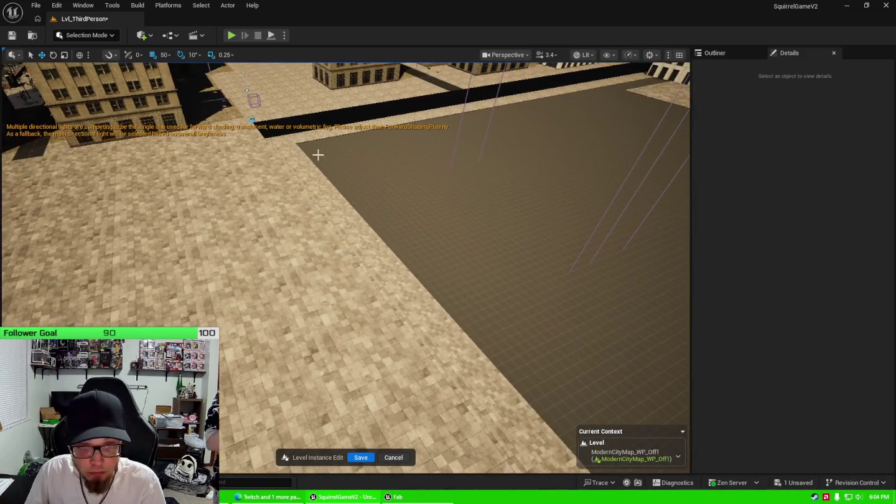
click(293, 144)
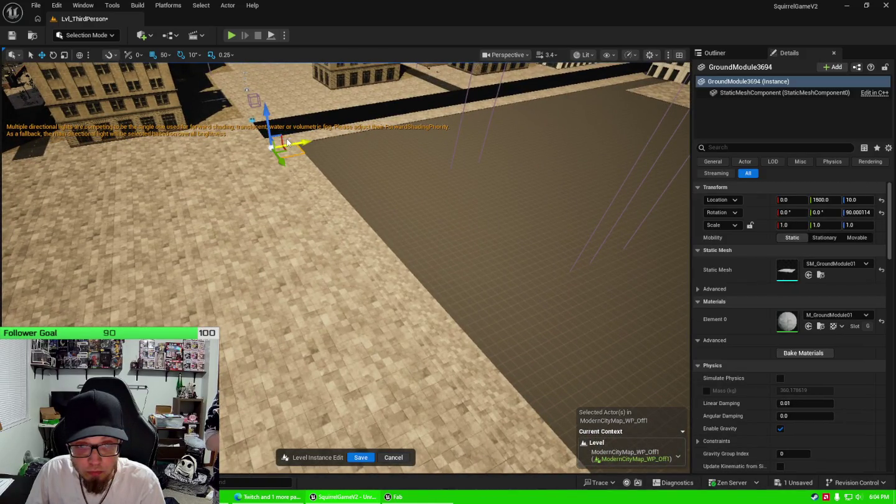
click(303, 137)
click(299, 167)
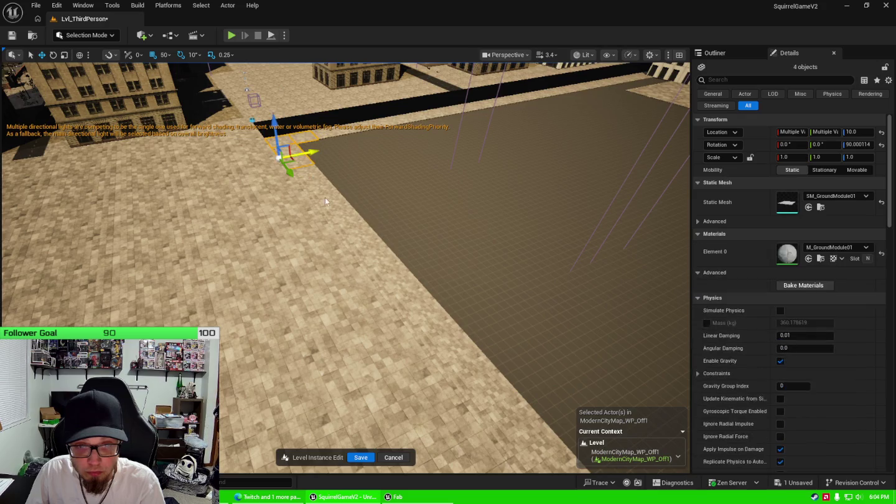
click(393, 283)
click(440, 324)
click(499, 394)
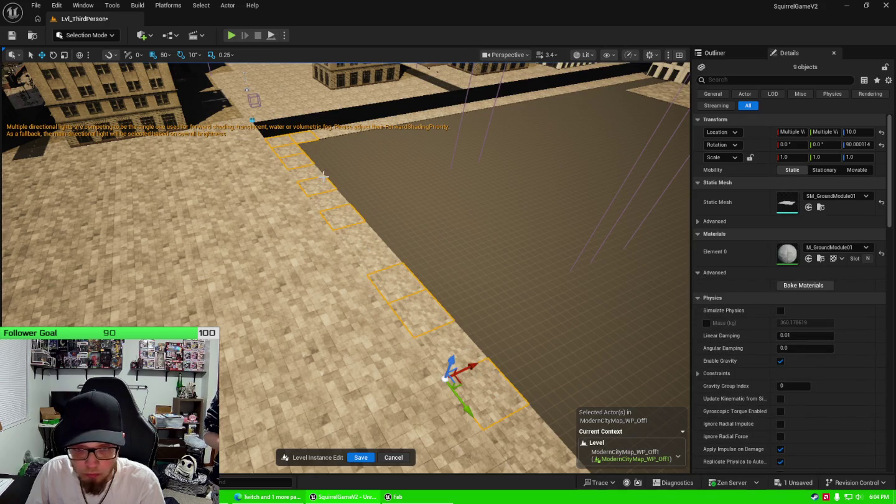
click(310, 173)
click(325, 202)
click(359, 237)
click(375, 252)
click(463, 353)
click(288, 327)
click(349, 322)
click(474, 315)
click(502, 317)
click(464, 273)
click(461, 240)
click(440, 182)
click(430, 160)
click(421, 134)
click(411, 112)
click(402, 114)
Step: Add the remaining perimeter tiles until all 48 border tiles are selected
drag(436, 214, 439, 215)
click(501, 333)
click(436, 318)
click(373, 304)
click(293, 282)
click(248, 276)
click(209, 257)
click(164, 240)
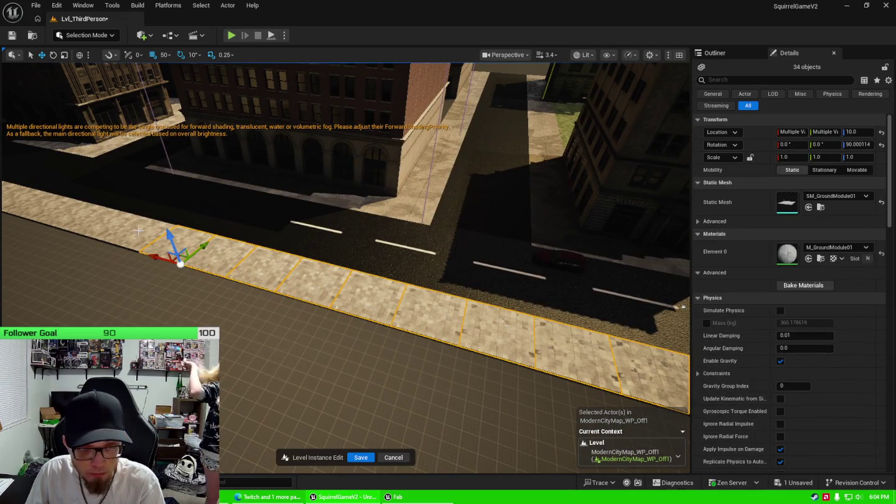
drag(336, 283, 462, 324)
click(330, 349)
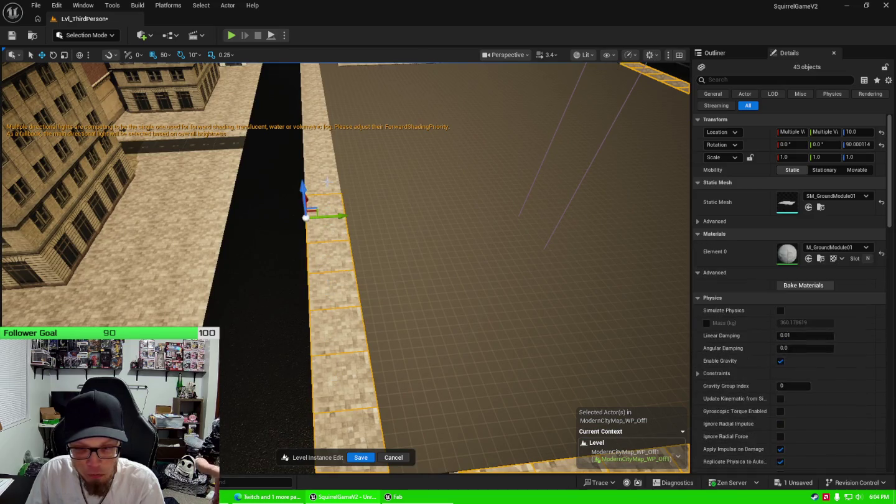
click(325, 163)
click(322, 119)
drag(439, 228, 439, 233)
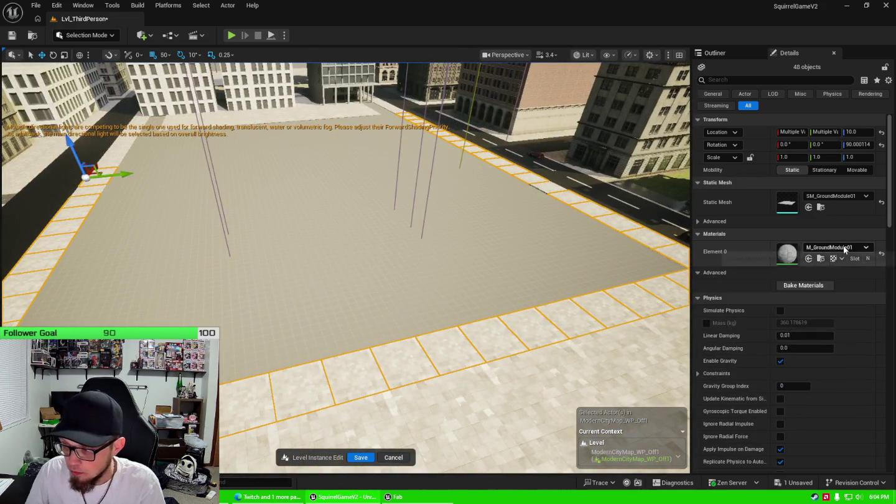
Step: Assign MI_Sidewalk_Plaza_B to the Element 0 material slot of the selected tiles
click(843, 247)
click(819, 313)
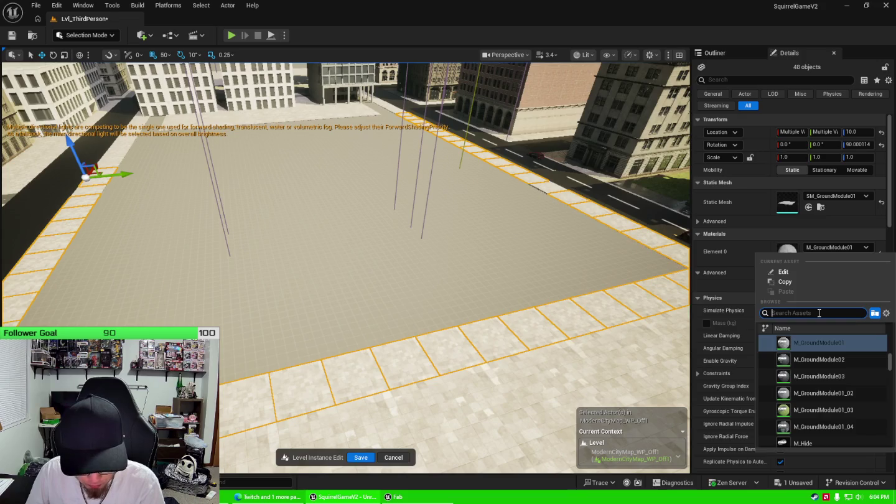
text(sde)
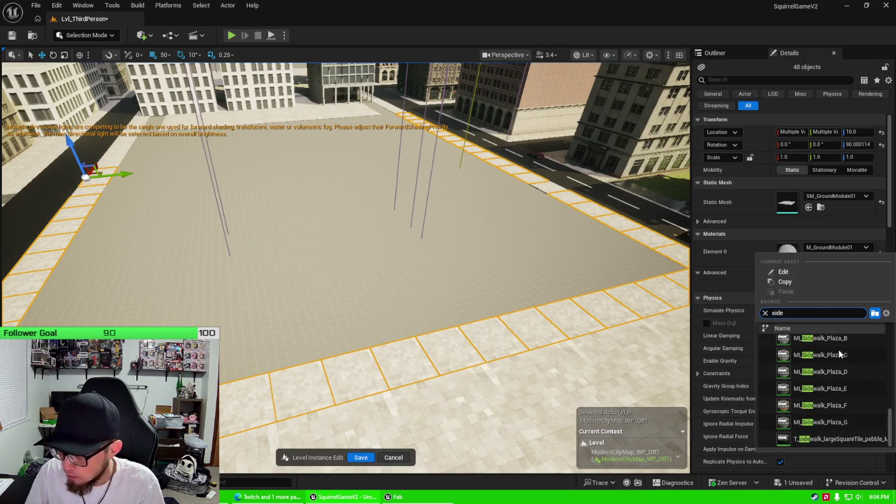
click(821, 338)
drag(436, 249, 479, 169)
Step: Move a pair of right-side buildings into the square, flush with the sidewalk
drag(535, 214, 536, 212)
click(535, 168)
click(588, 253)
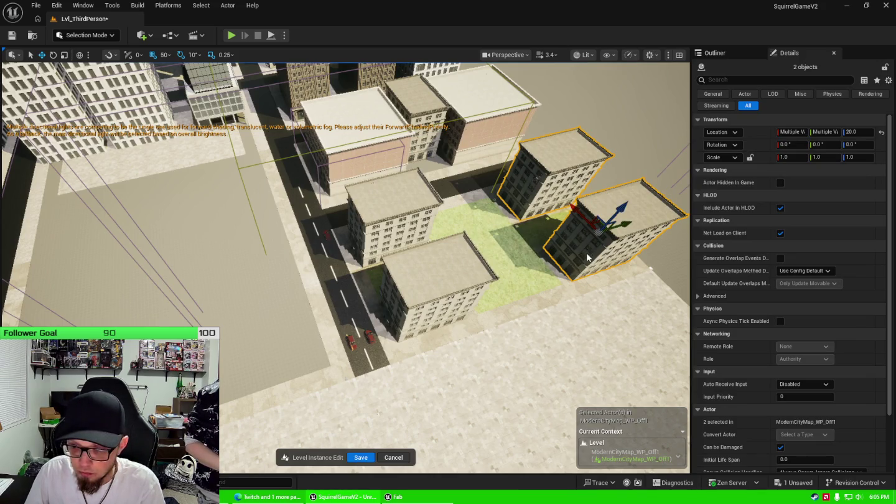
drag(625, 225, 401, 317)
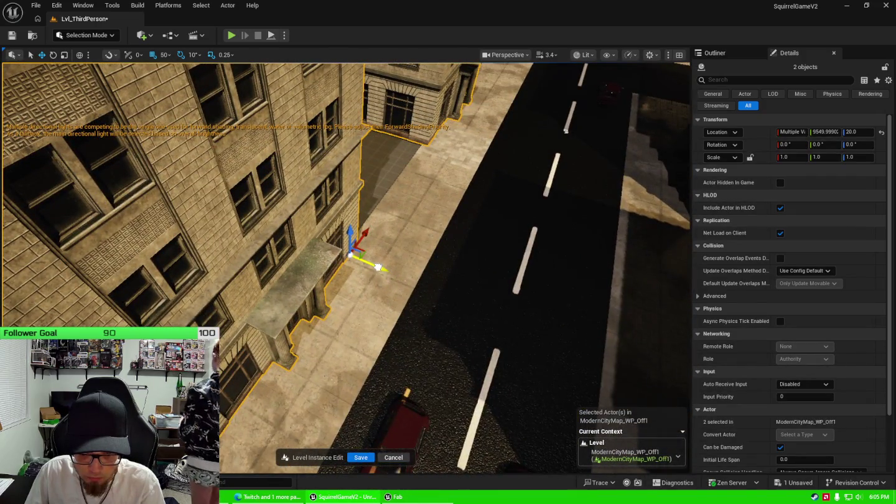
drag(380, 267, 373, 266)
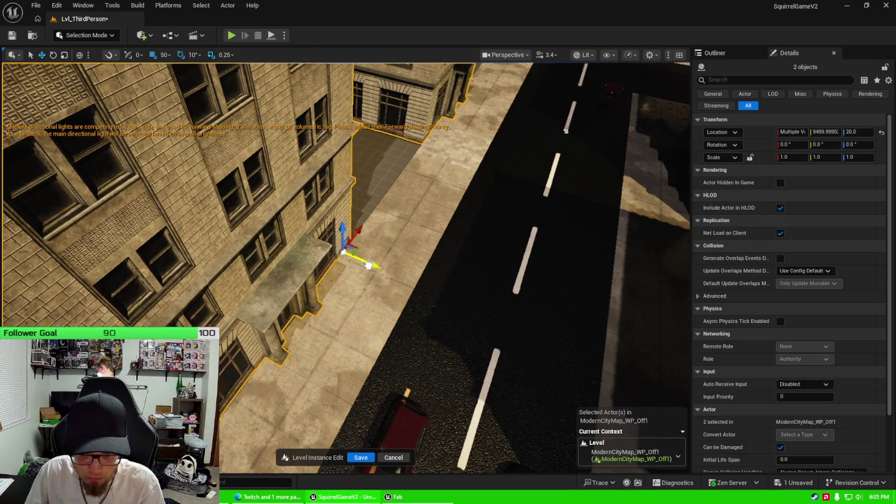
scroll(down, 3)
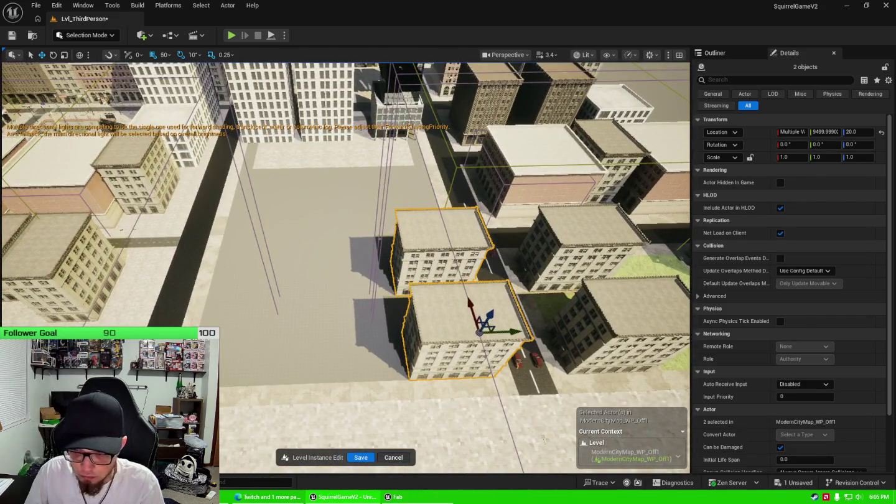
Step: Move a second pair of buildings across the square and line them up with the corner
click(527, 261)
click(580, 330)
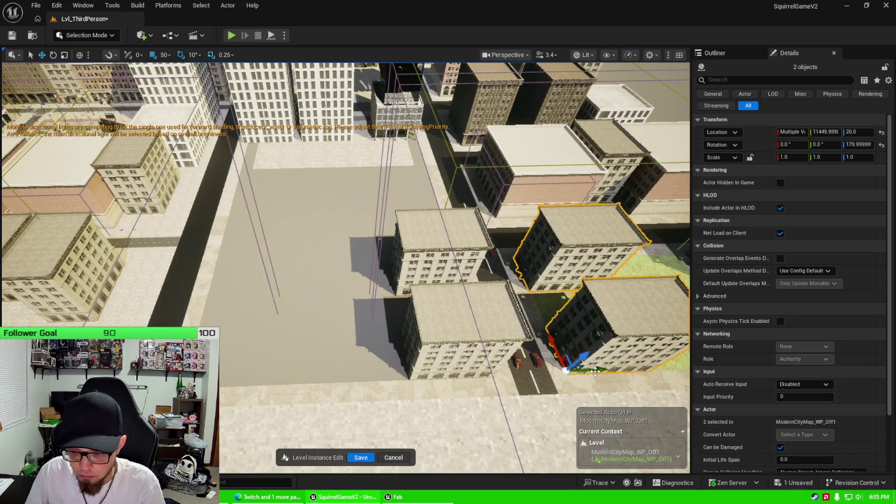
drag(598, 370, 228, 382)
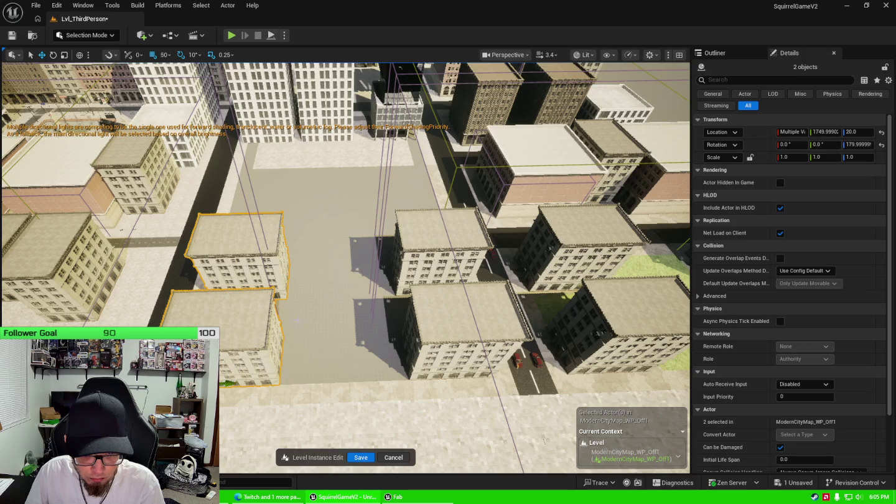
key(f)
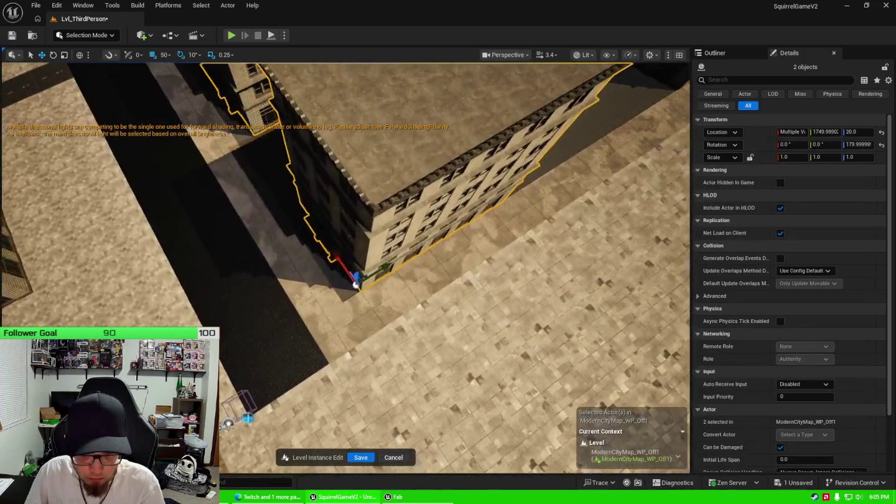
scroll(up, 3)
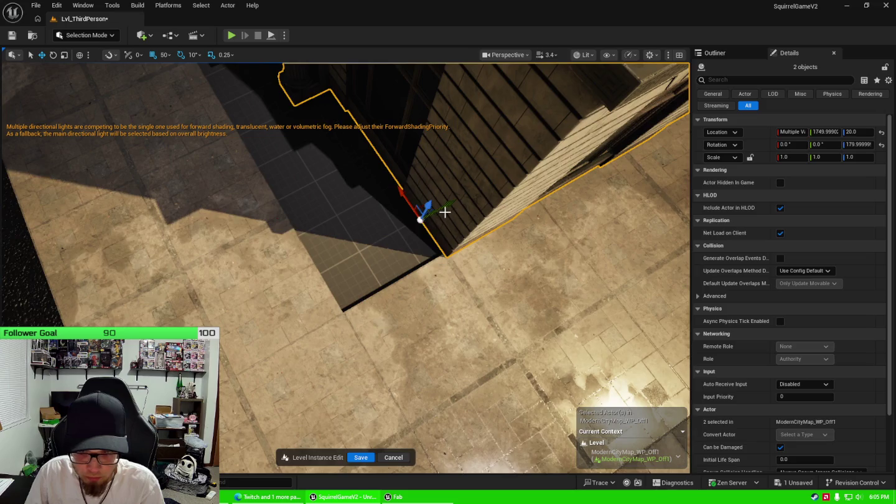
drag(438, 212, 429, 232)
click(452, 273)
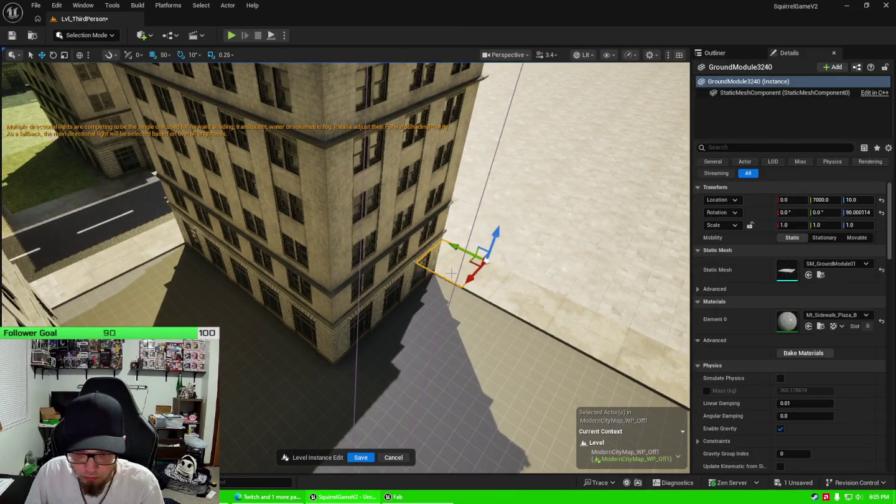
Step: Slide a sidewalk ground tile 500 units along X and select the neighbouring tiles
drag(476, 274, 442, 301)
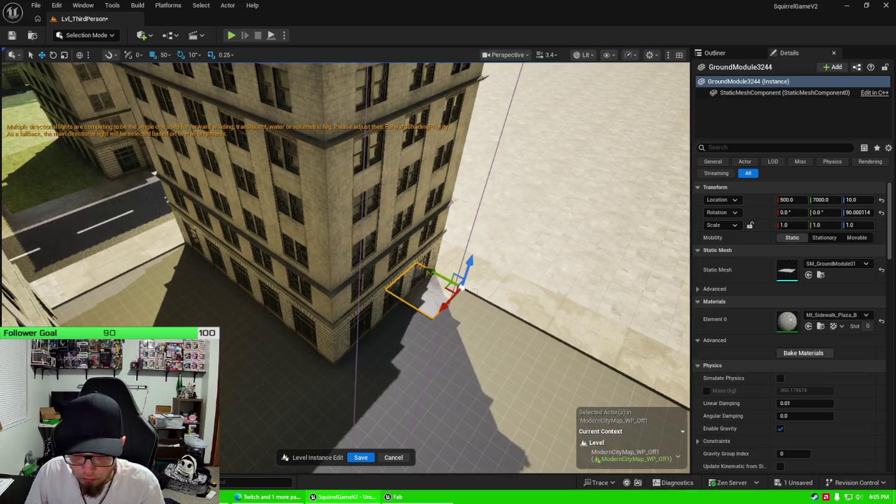
scroll(up, 3)
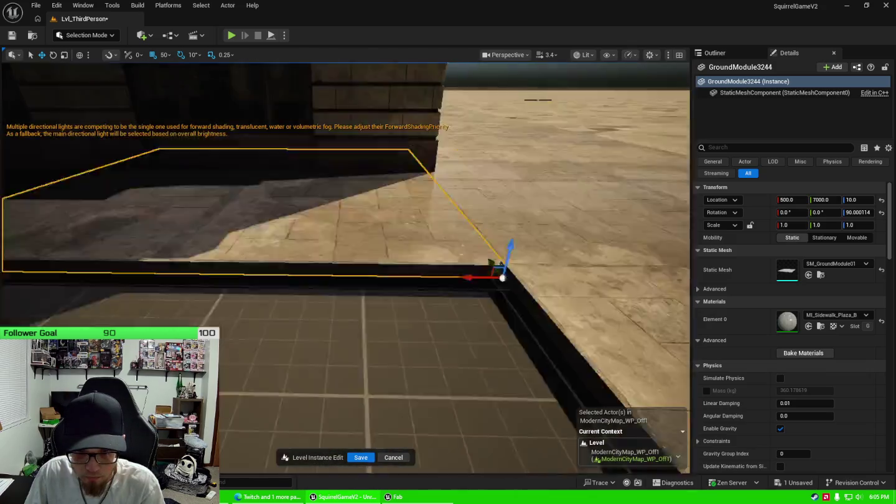
scroll(up, 3)
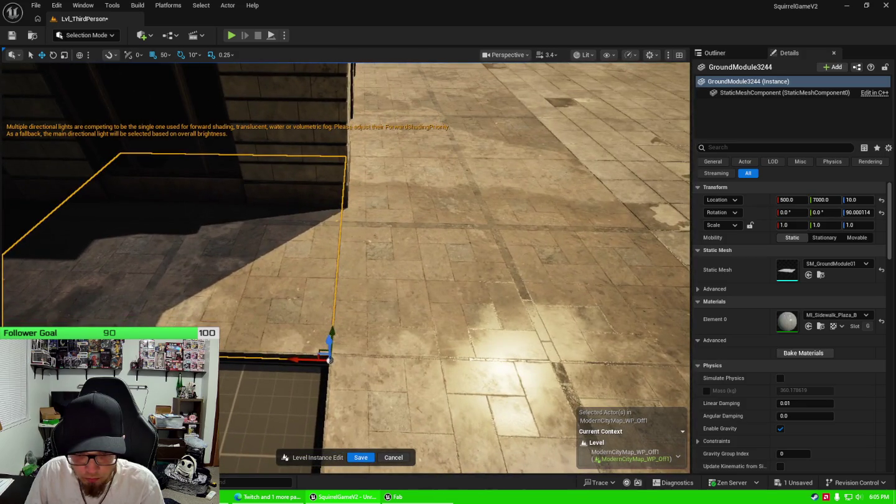
click(412, 284)
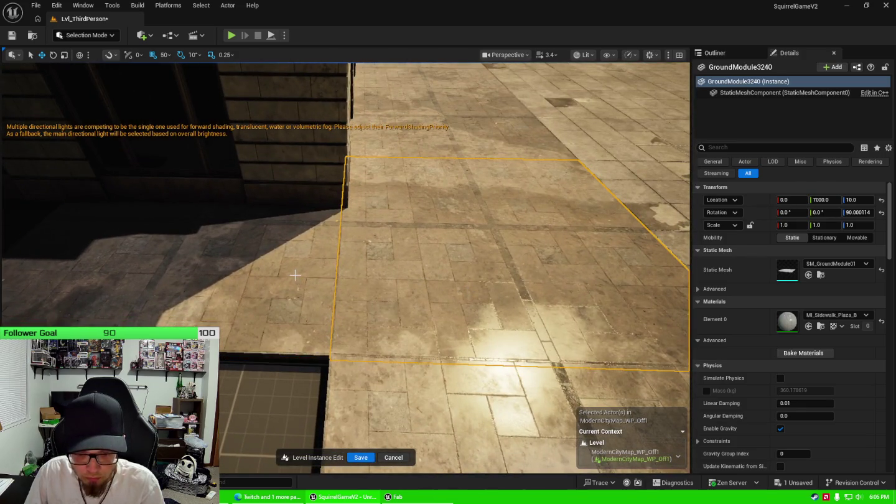
click(299, 272)
click(327, 271)
click(441, 266)
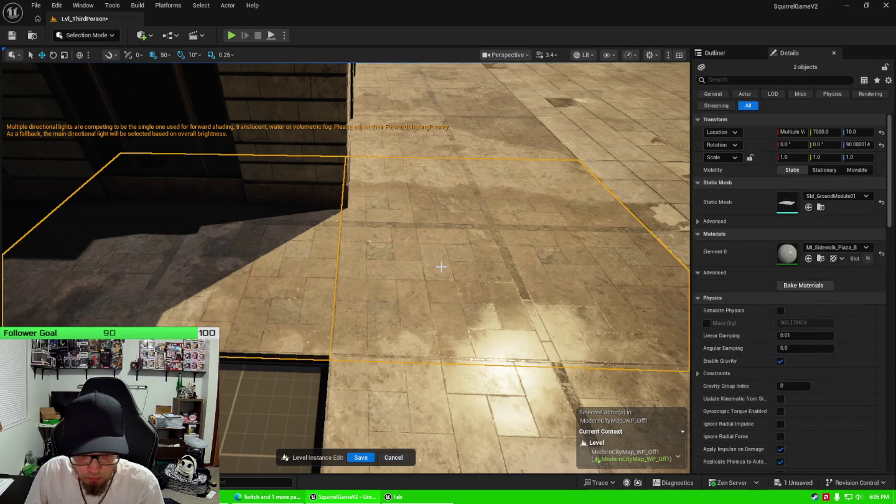
Step: Set grid snapping to 100 and slide the two selected tiles toward the building's front
click(165, 55)
click(181, 120)
scroll(down, 3)
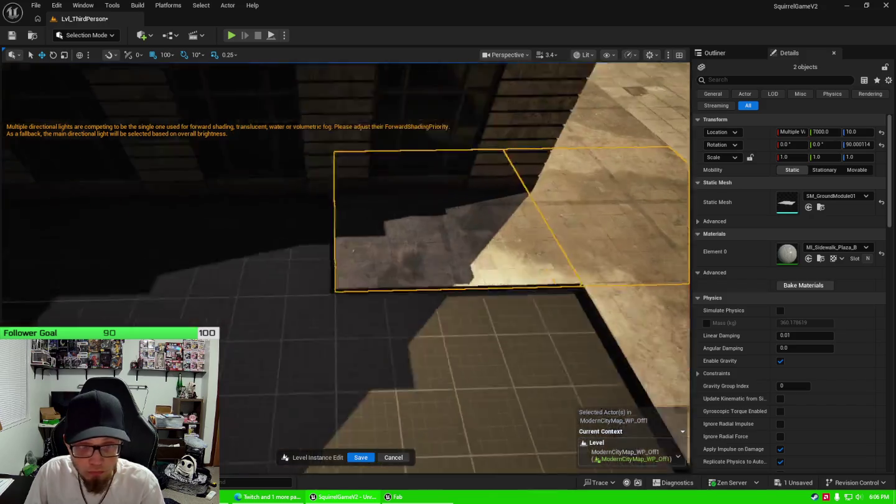
drag(647, 264, 402, 282)
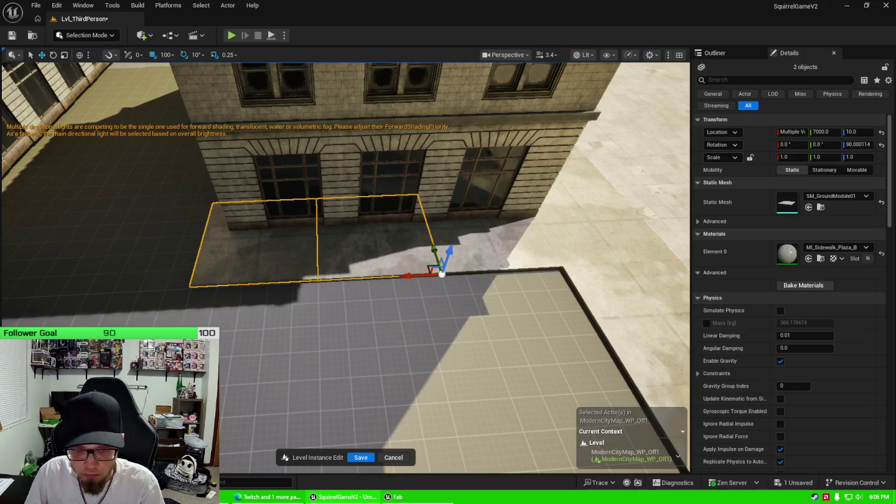
Step: Move the corner tile to Y 7600, then walk tiles along the building side to Y 9000
click(416, 273)
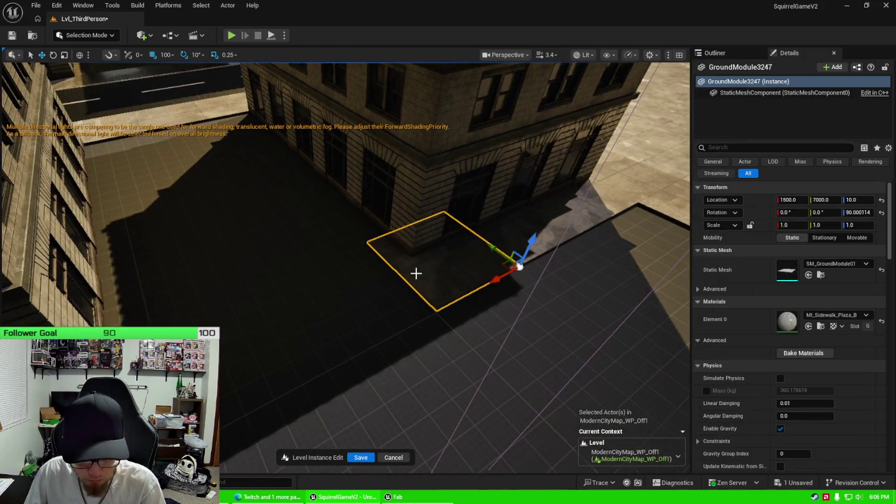
drag(497, 252, 416, 261)
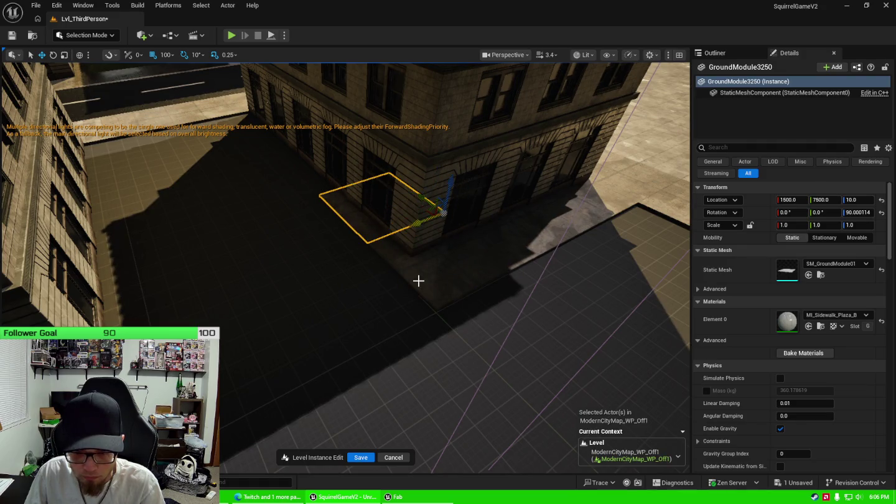
click(418, 280)
drag(492, 247, 432, 199)
click(440, 207)
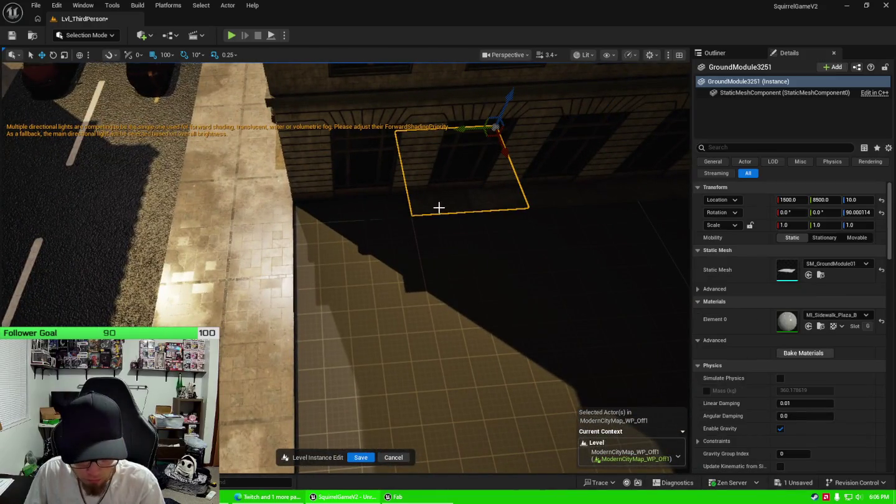
drag(467, 132, 374, 140)
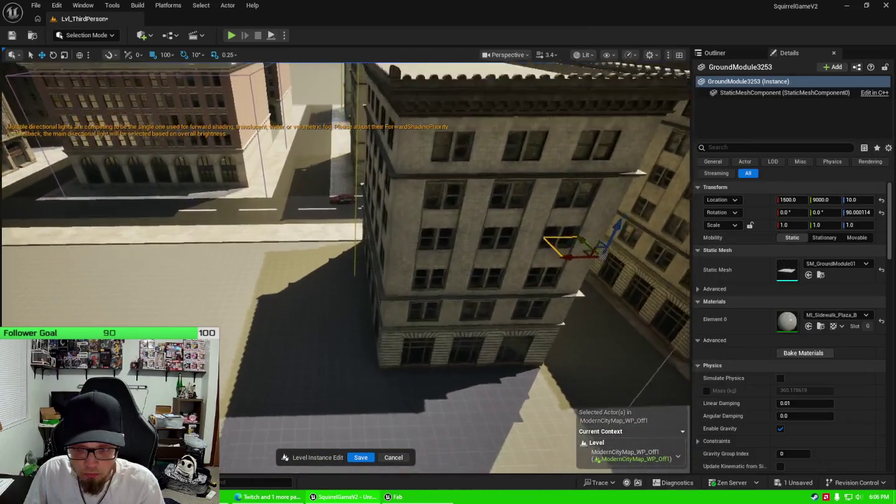
Step: Move two corner tiles down the building side and Alt-drag duplicates to lengthen the strip
drag(323, 236, 324, 236)
click(333, 233)
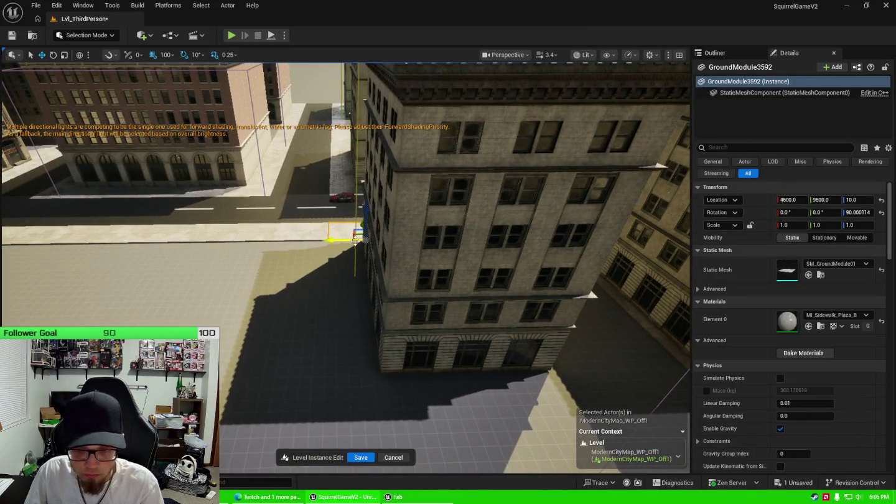
click(360, 224)
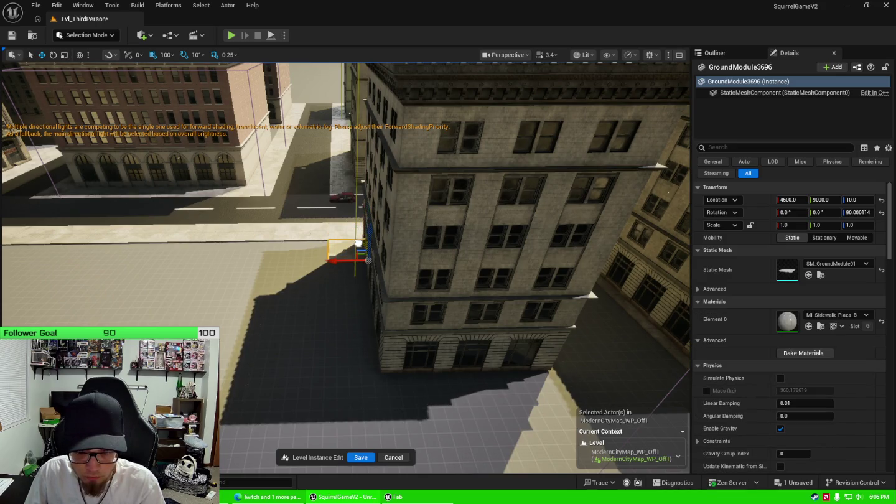
click(339, 232)
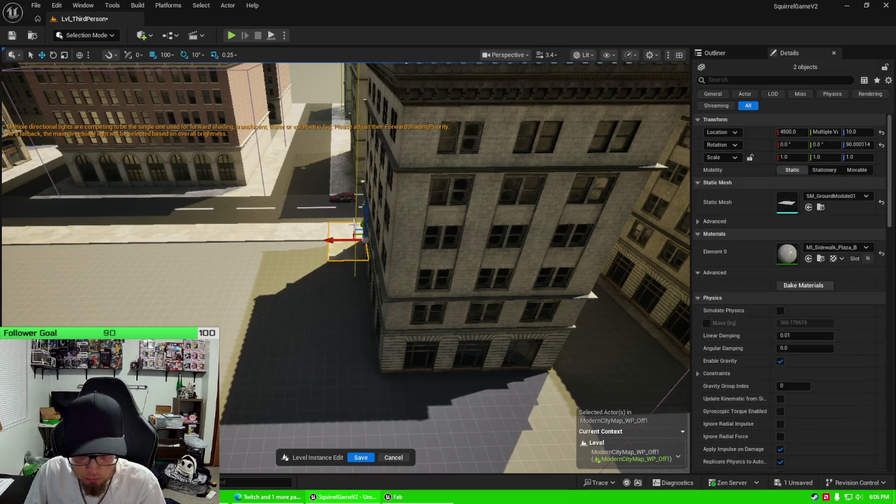
drag(360, 221, 359, 256)
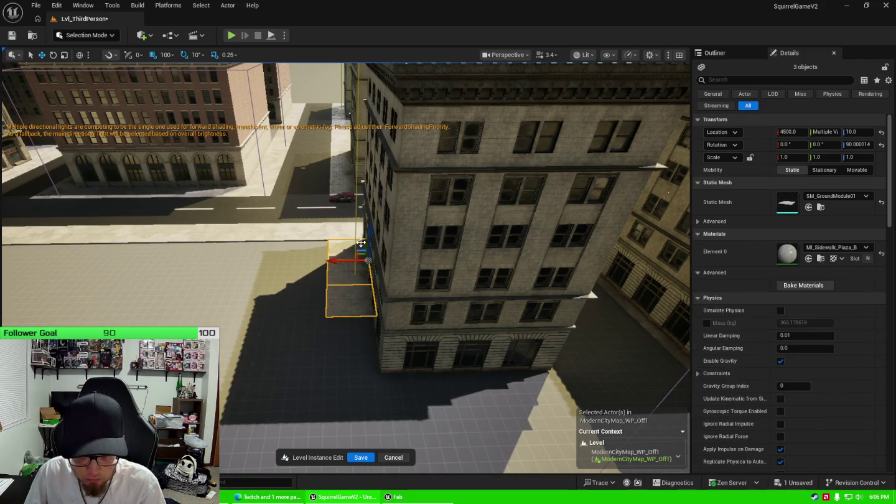
drag(363, 241, 367, 324)
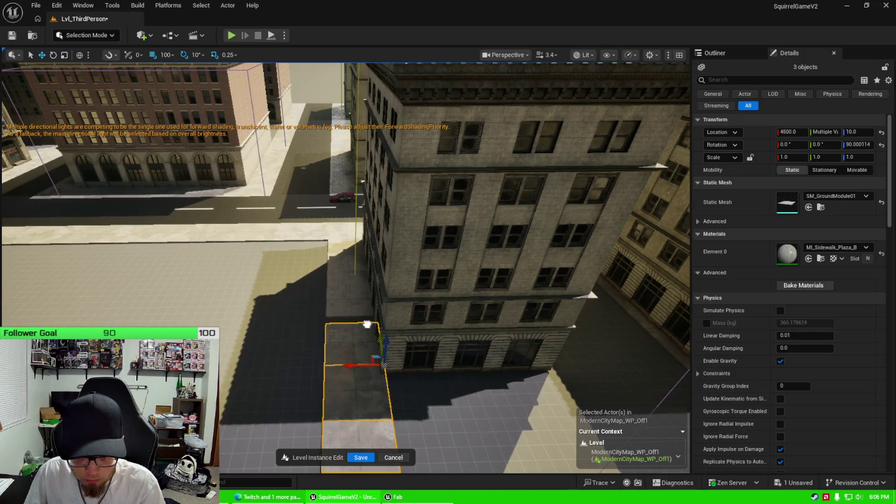
scroll(down, 3)
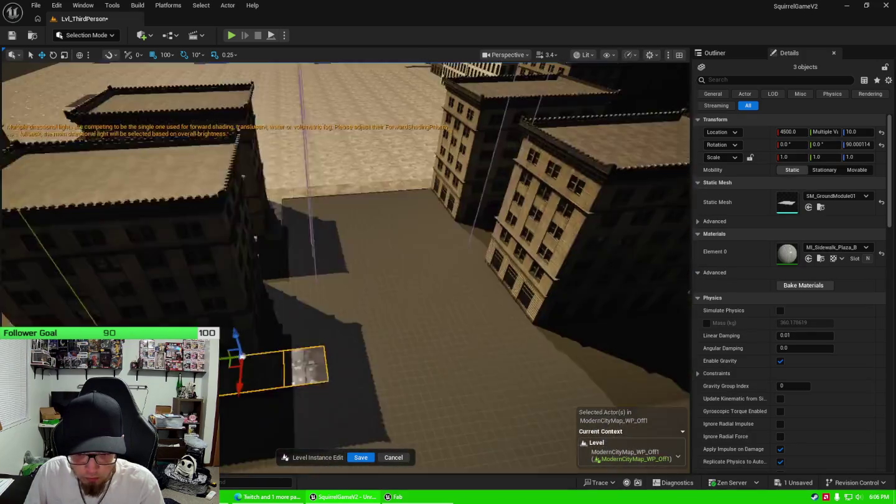
drag(367, 323, 378, 333)
drag(225, 346, 381, 322)
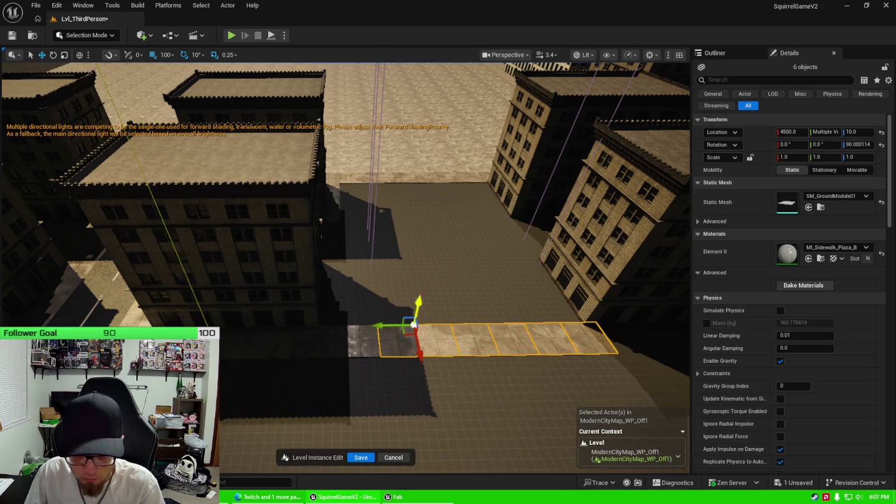
Step: Adjust the three end tiles, move the last tile to Y 1500, and save ModernCityMap_WP_Off1
drag(301, 338, 299, 338)
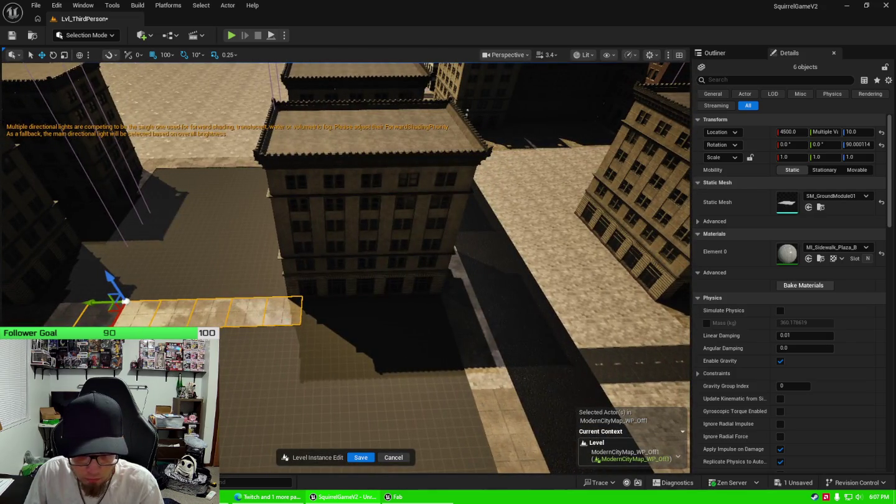
click(283, 315)
click(249, 315)
click(230, 310)
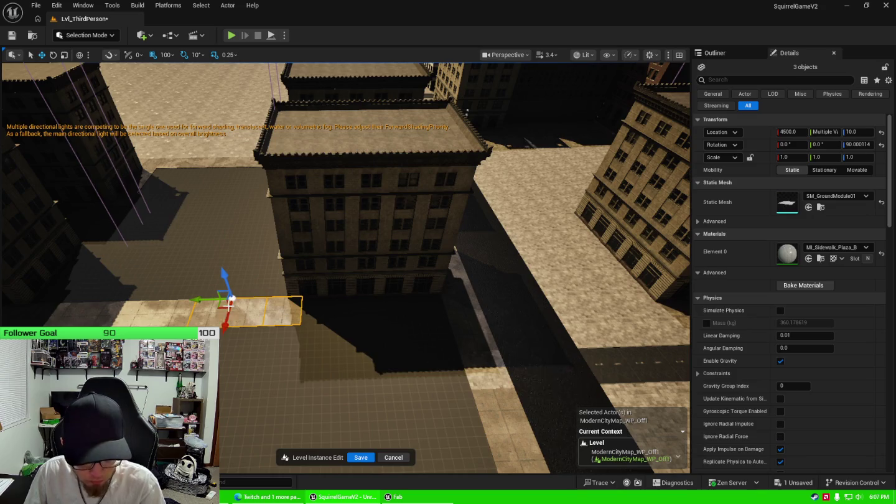
drag(201, 300, 212, 300)
drag(317, 299, 308, 300)
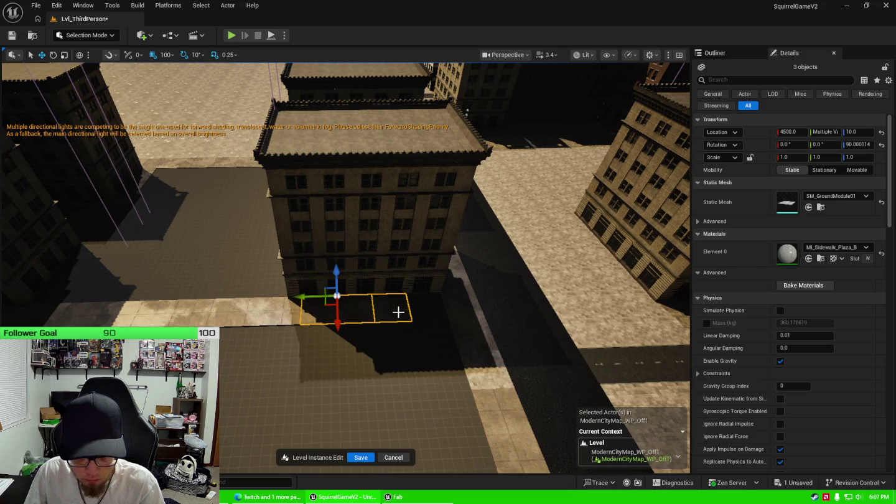
click(399, 312)
drag(376, 296, 373, 274)
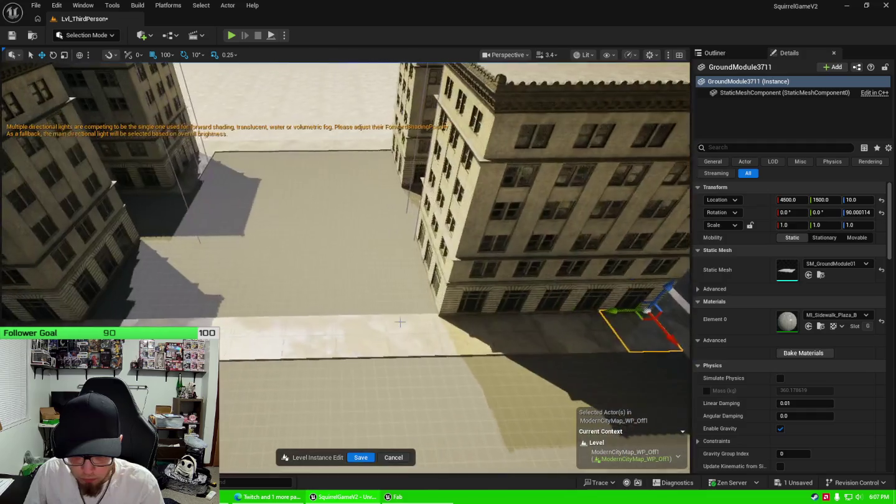
key(ctrl+s)
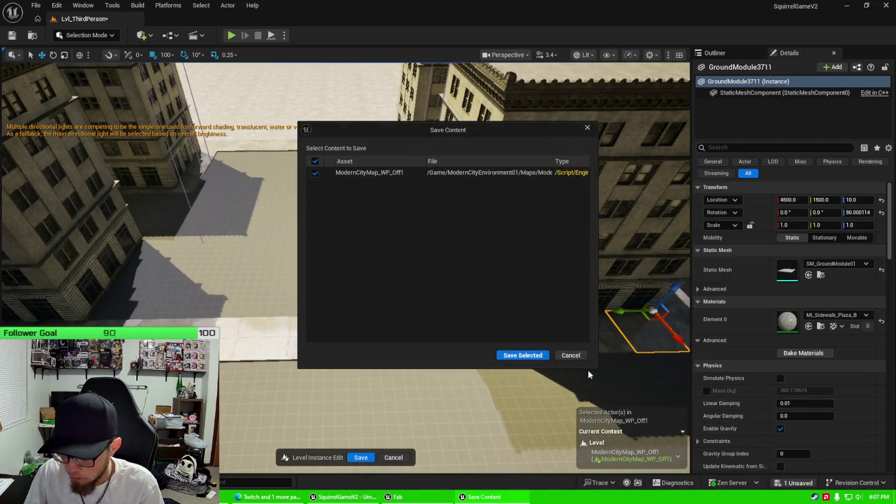
click(523, 355)
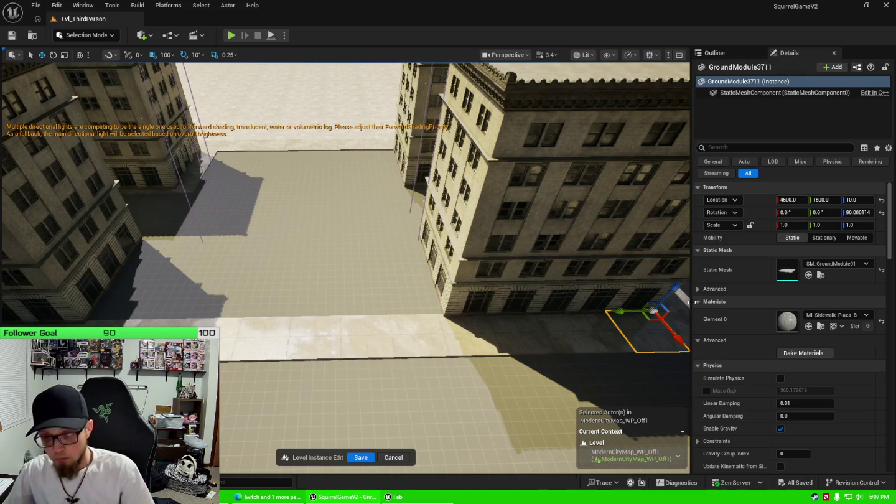
Step: Duplicate the Y 3500 tile to X 4000 and push both tiles against the building
click(436, 351)
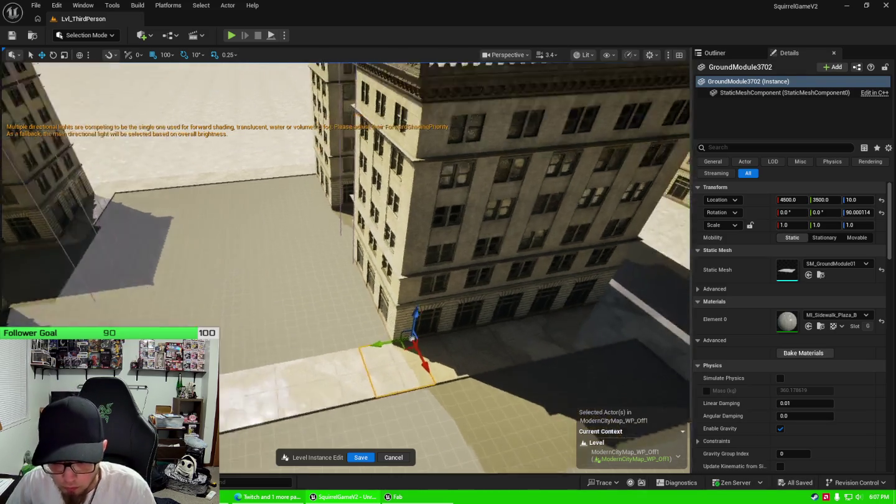
drag(421, 371, 393, 338)
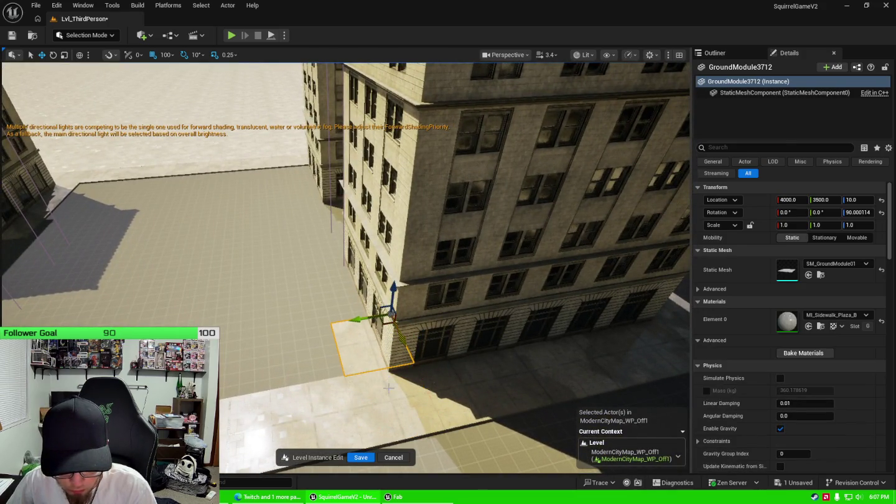
click(383, 379)
drag(428, 390, 329, 271)
Step: Move the next ground tile toward the building, stepping it to Y 3000, 2000, then 1600
drag(437, 368, 437, 368)
click(437, 366)
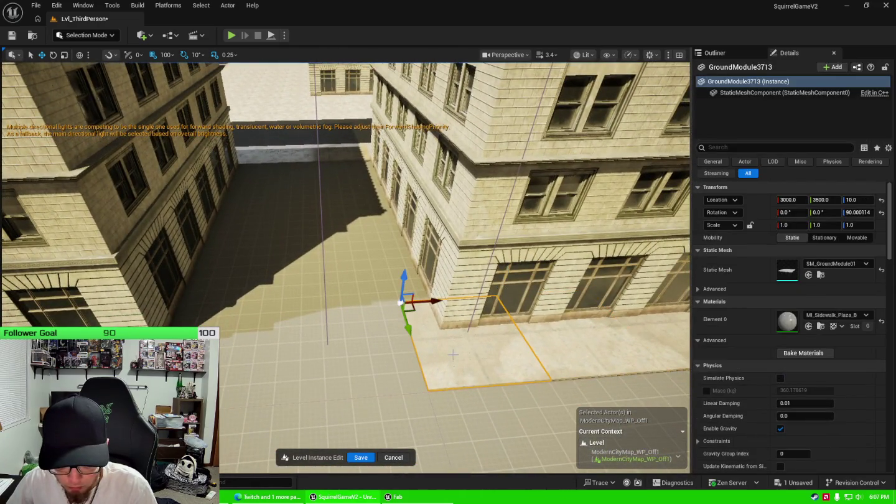
drag(405, 317, 374, 228)
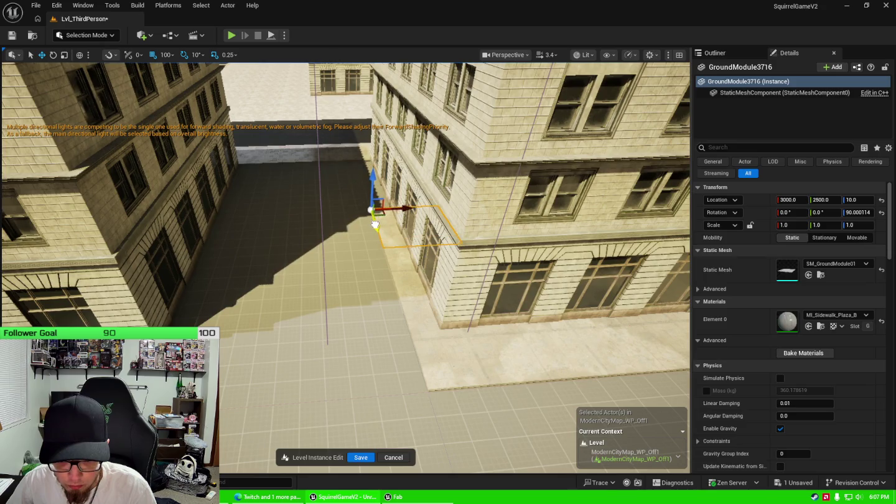
drag(378, 229, 363, 228)
drag(381, 334, 233, 278)
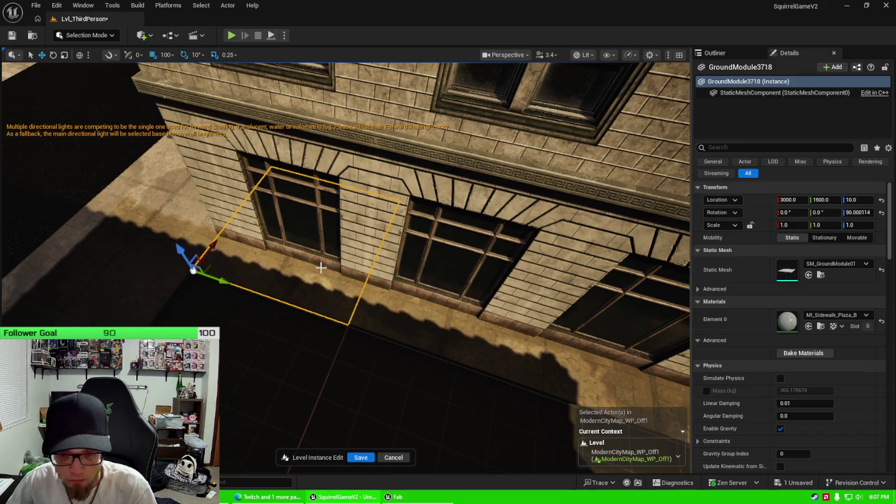
drag(380, 269, 399, 253)
Step: Place another tile at X 500, Y 3000, slide two tiles along the wall, and set the right one to Y 1500
click(372, 222)
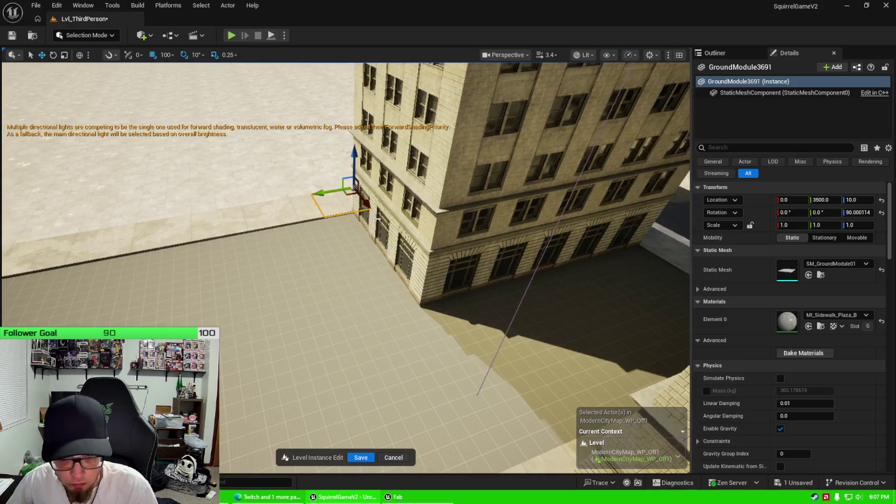
drag(367, 204, 433, 296)
drag(389, 275, 447, 261)
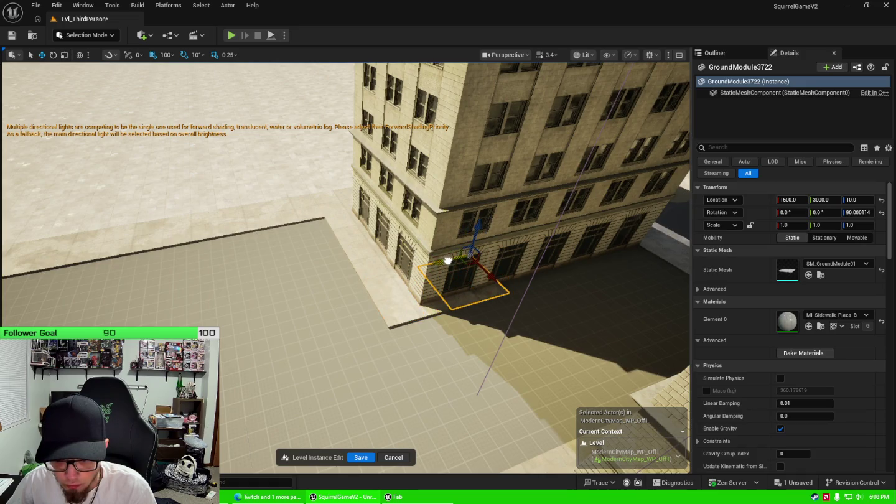
key(f)
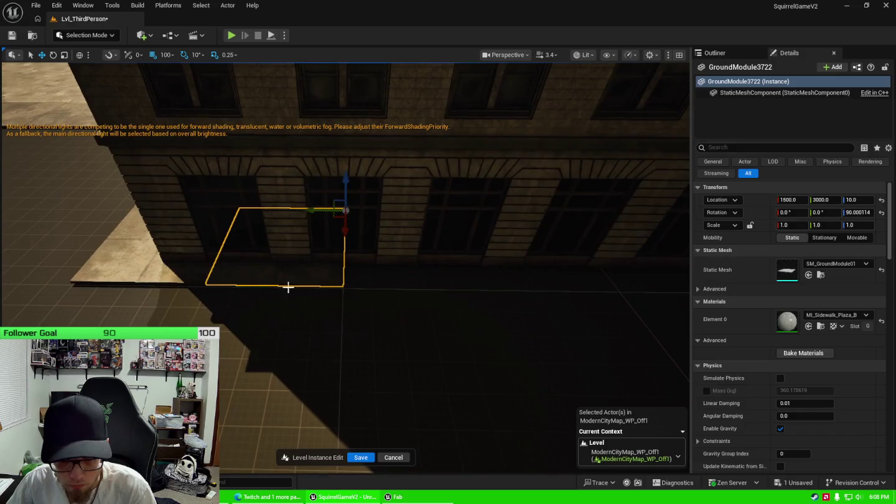
click(194, 281)
drag(206, 208, 415, 234)
click(323, 272)
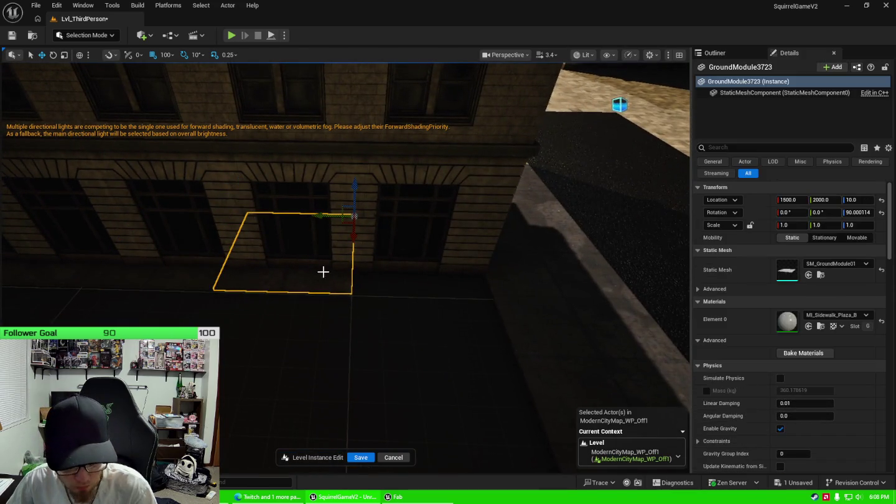
drag(322, 216, 231, 308)
Step: Shift the ground tile at X 4000 to X 3500 along the building front
click(132, 314)
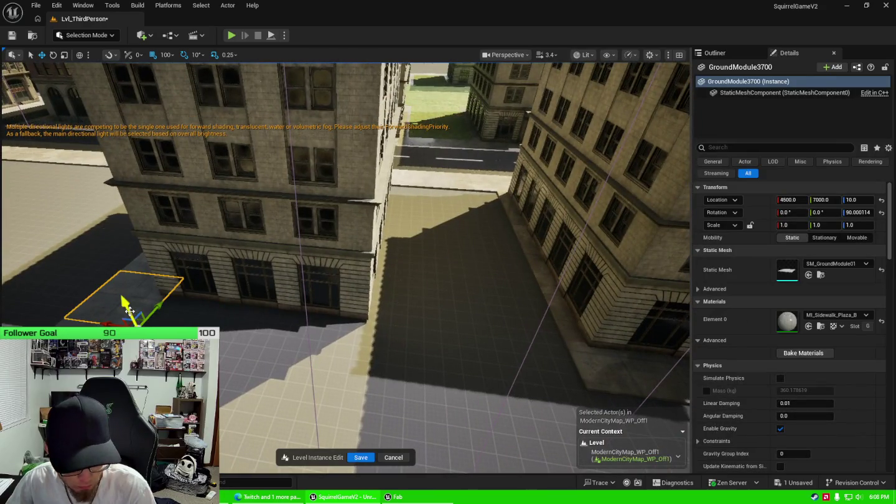
click(209, 308)
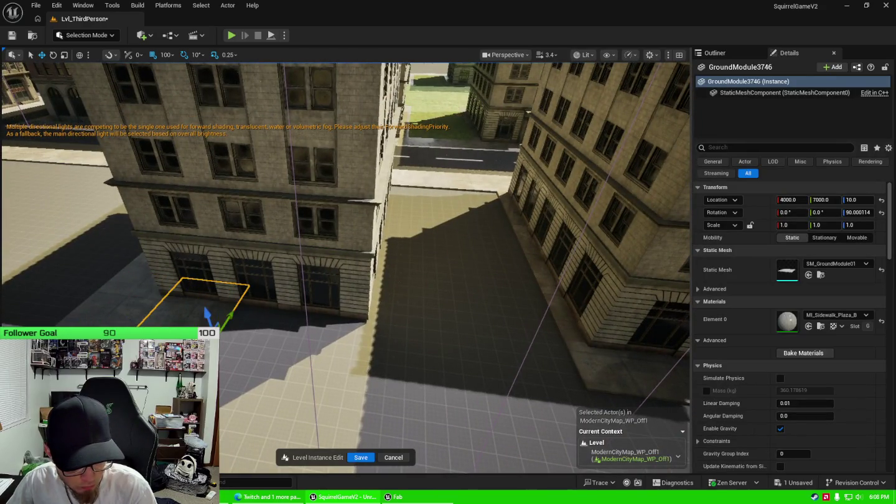
drag(187, 327, 360, 348)
Step: Duplicate the tile with Ctrl+D and step the copies along Y from 7500 to 9000
key(ctrl+d)
drag(221, 317, 222, 317)
drag(177, 271, 540, 283)
key(ctrl+d)
key(d)
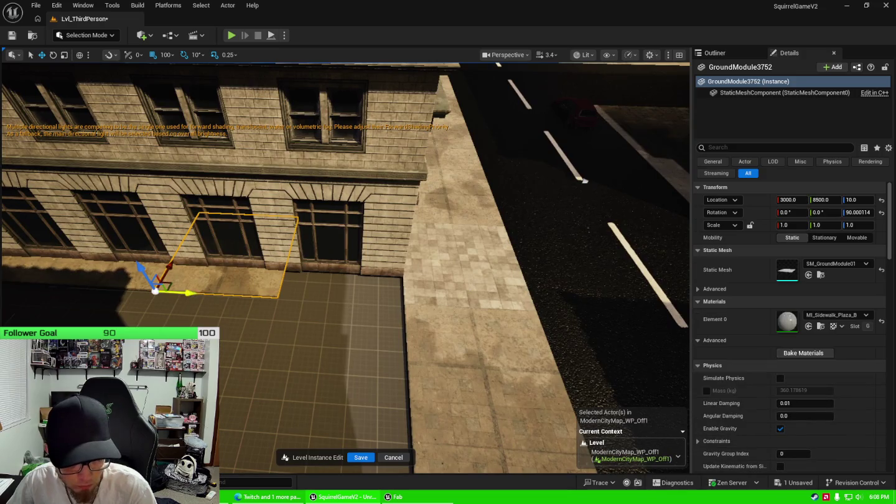
drag(187, 292, 314, 291)
drag(414, 285, 312, 281)
click(430, 336)
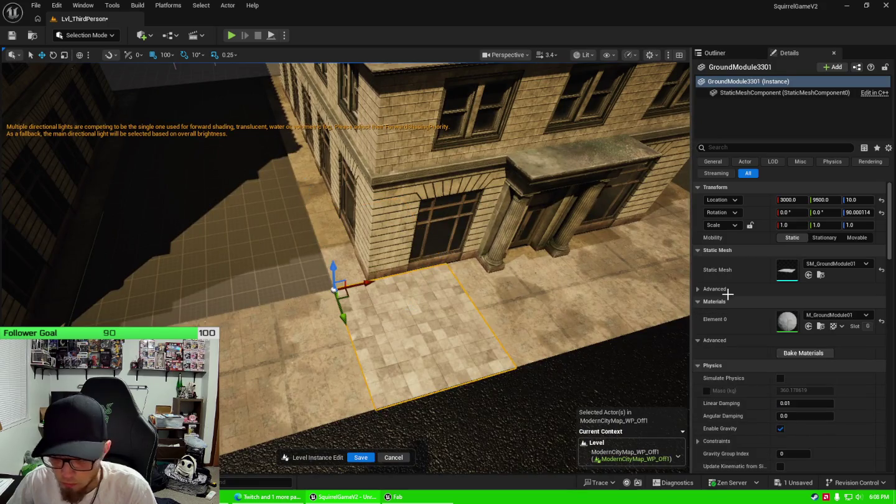
Step: Set the corner tile's material to MI_Sidewalk_Plaza_B
click(840, 316)
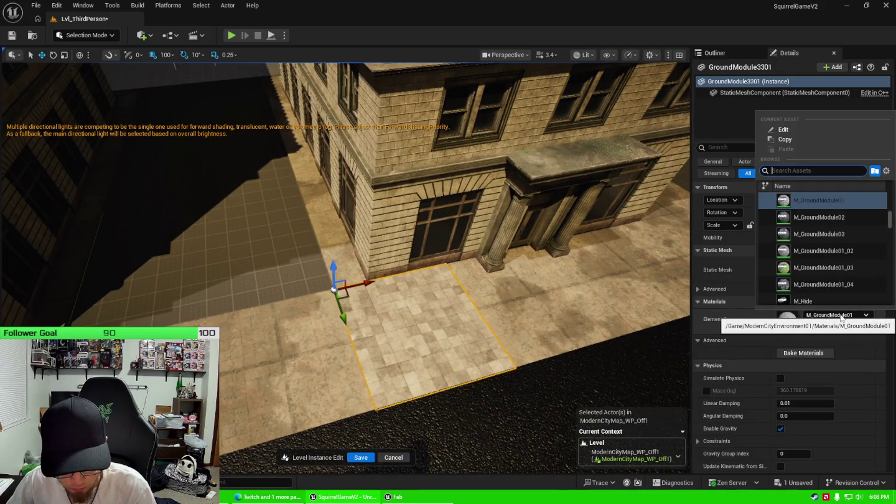
text(side)
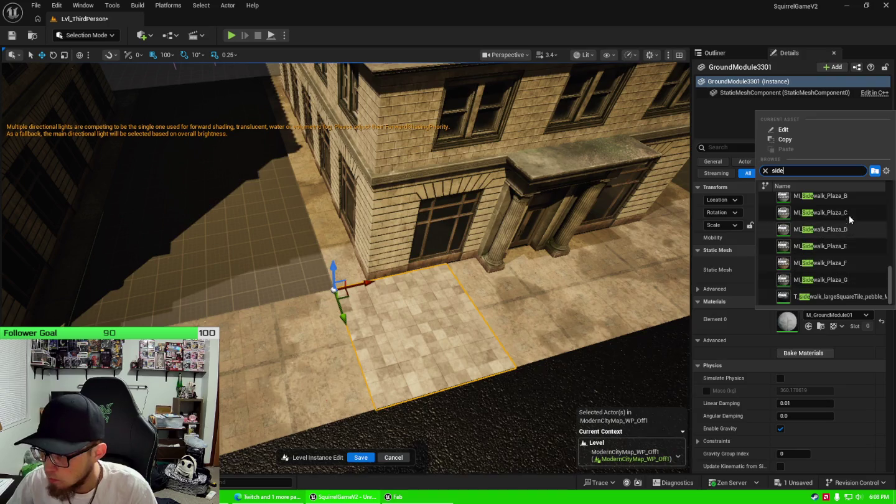
click(834, 196)
Step: Move grass patch GroundModule3753 into the gap between buildings at Y 4000
drag(345, 267, 286, 227)
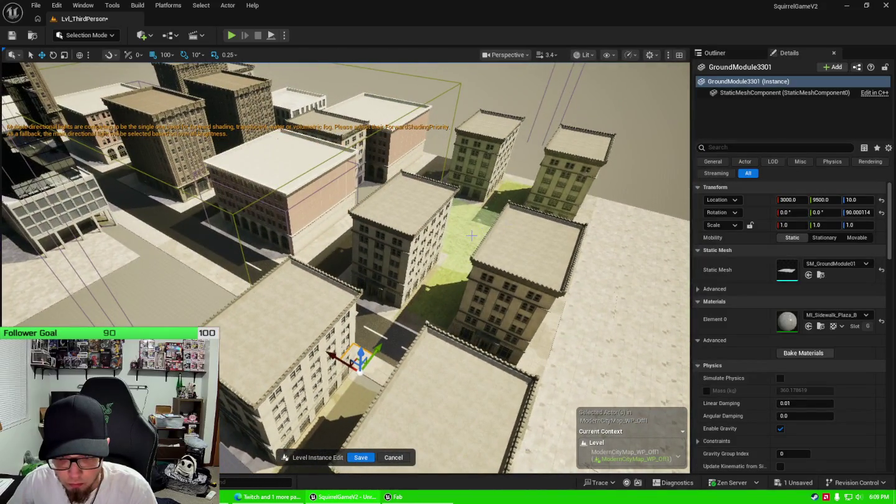
click(463, 231)
click(468, 233)
drag(467, 233, 559, 234)
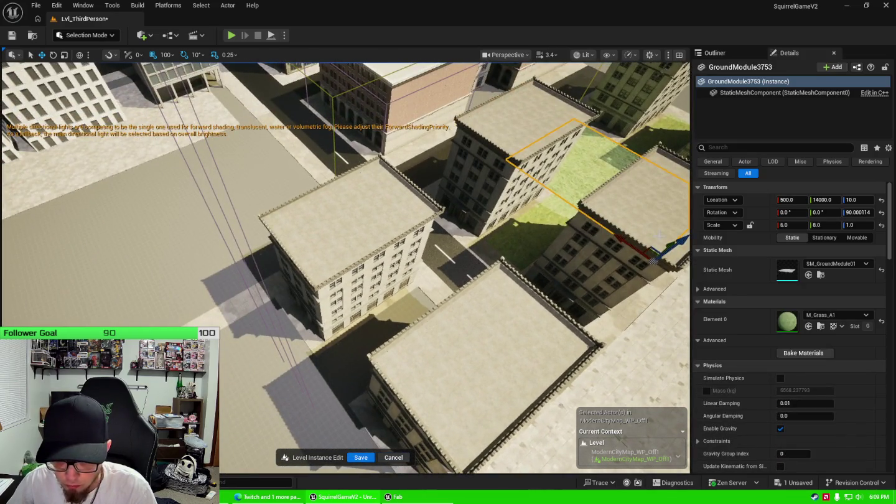
drag(667, 243, 331, 410)
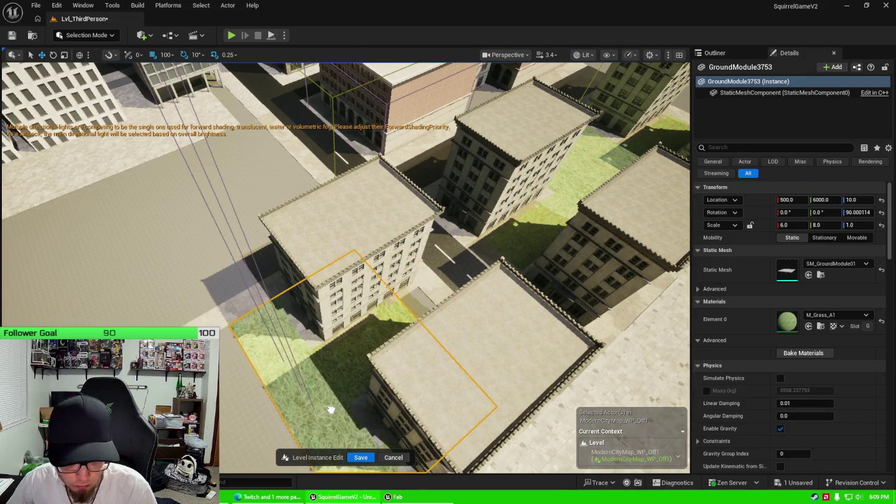
key(f)
drag(369, 356, 268, 355)
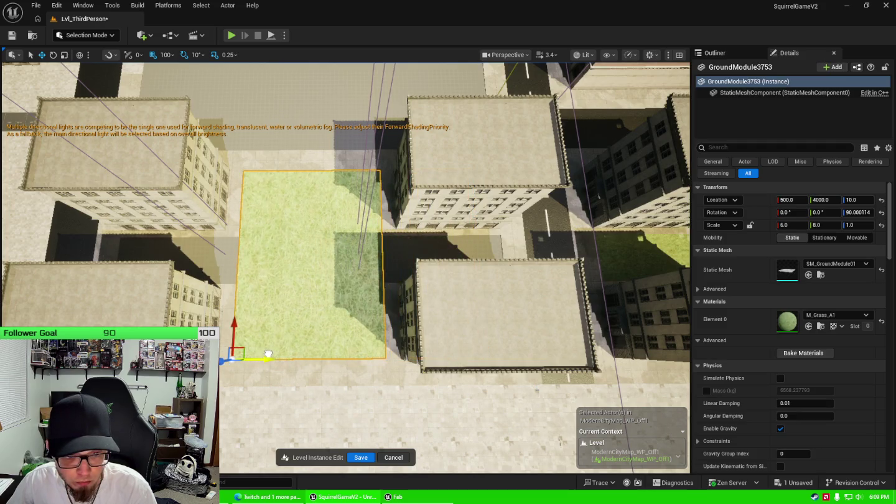
Step: Move the right-hand grass patch beside the left buildings and deselect it
click(634, 249)
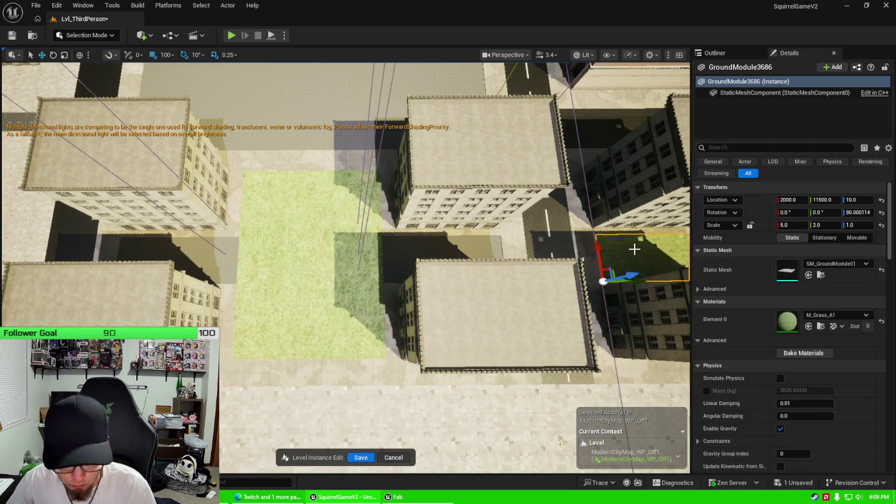
drag(636, 283, 411, 280)
drag(348, 294, 348, 292)
click(364, 292)
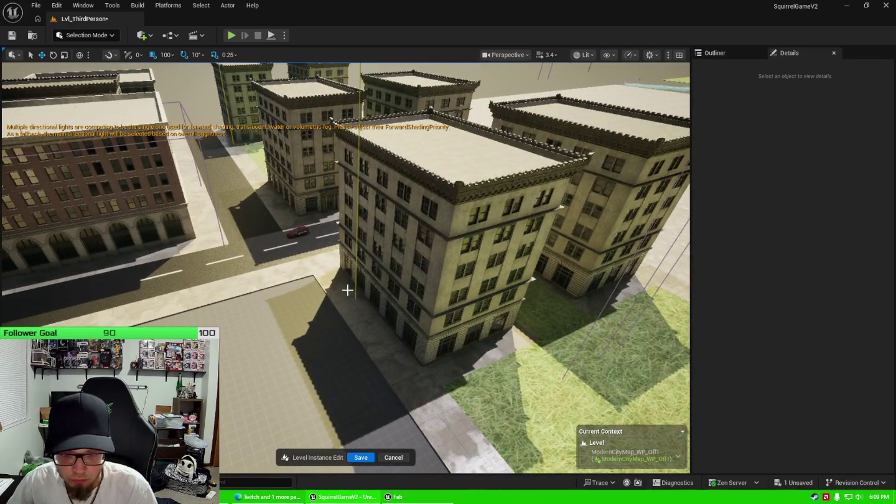
Step: Fly the view to the grass plaza and open the Content Drawer showing the Shrub_I meshes
scroll(down, 3)
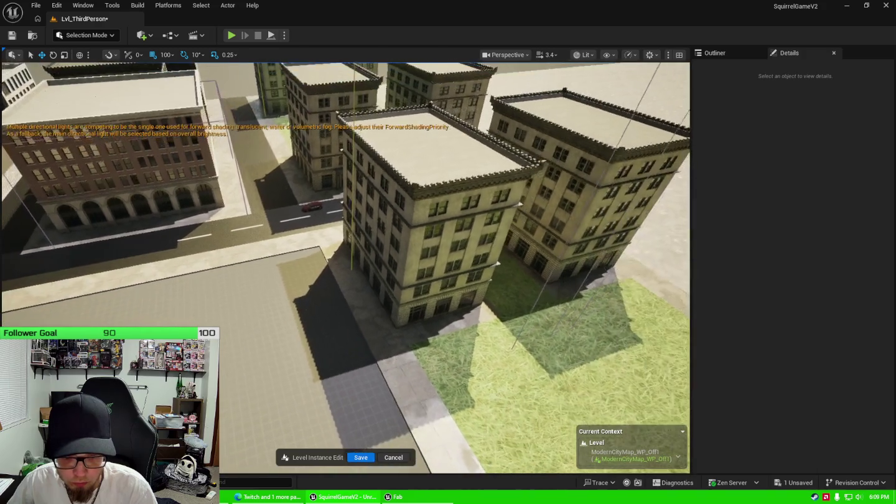
drag(361, 283, 144, 246)
key(ctrl+space)
scroll(up, 3)
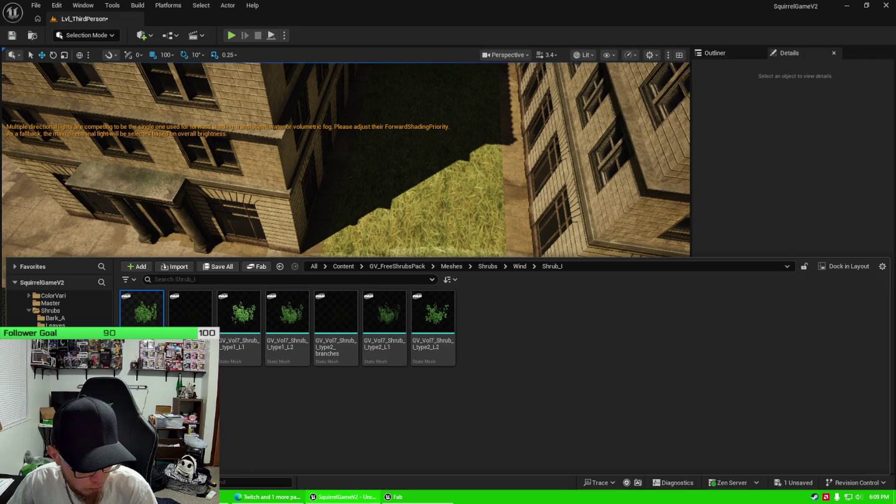
Step: Browse to ModernCityEnvironment01 > Meshes and drop the red car into the courtyard at 2800, 9400, 0
click(56, 362)
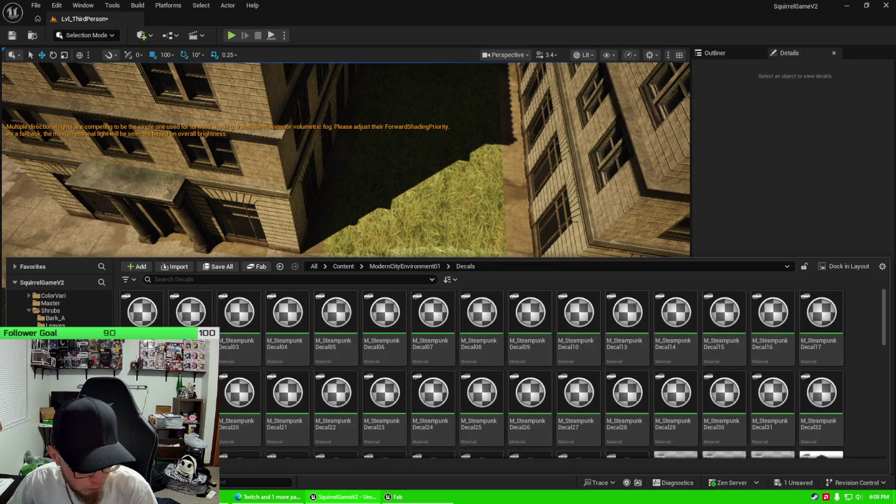
click(62, 374)
key(Down)
key(Down)
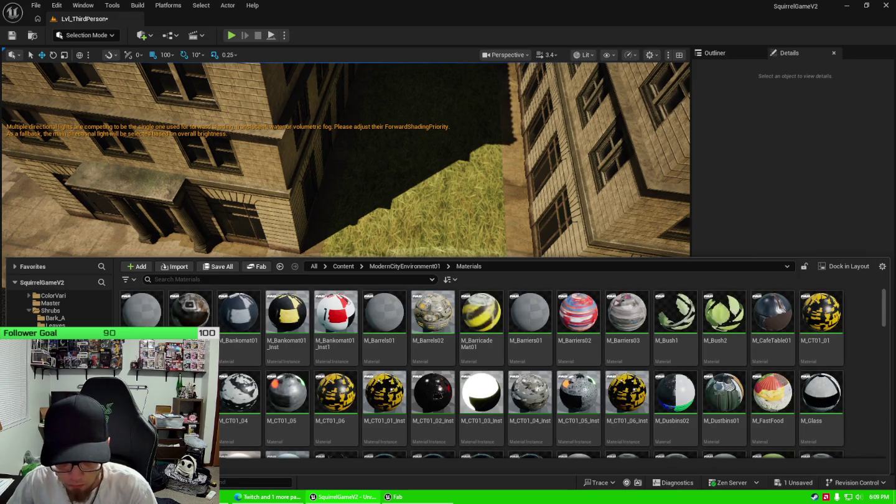
key(Down)
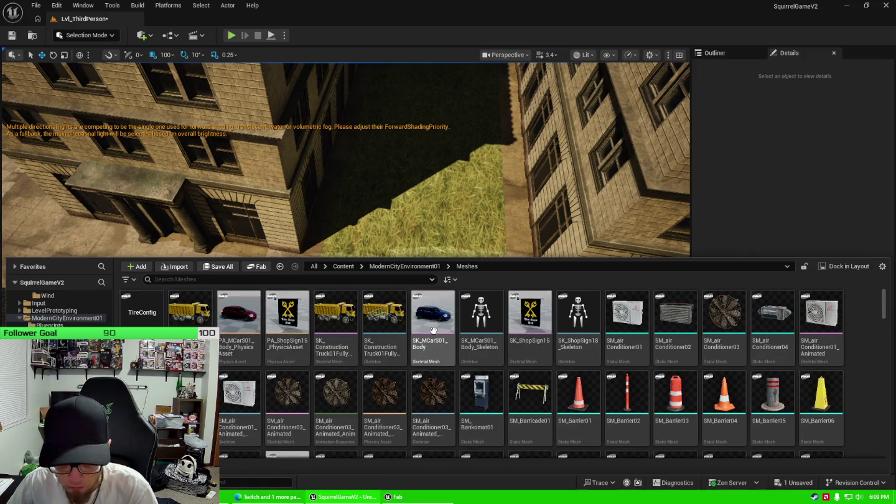
scroll(down, 3)
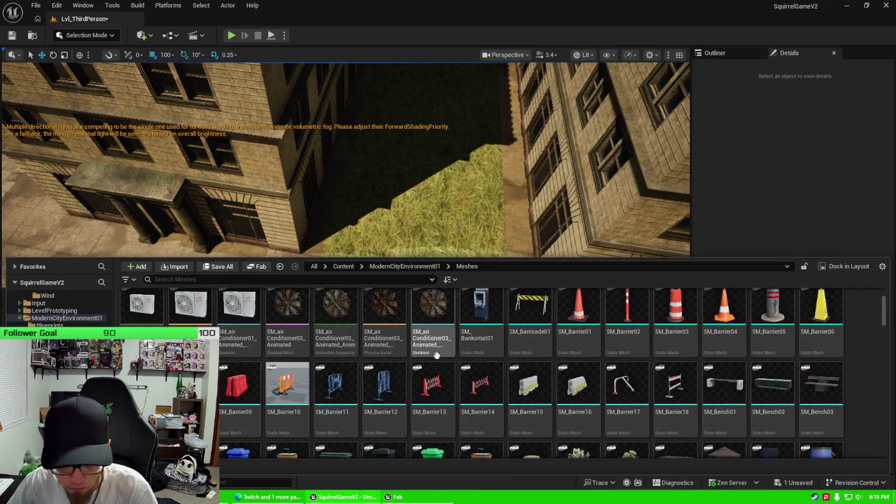
scroll(up, 3)
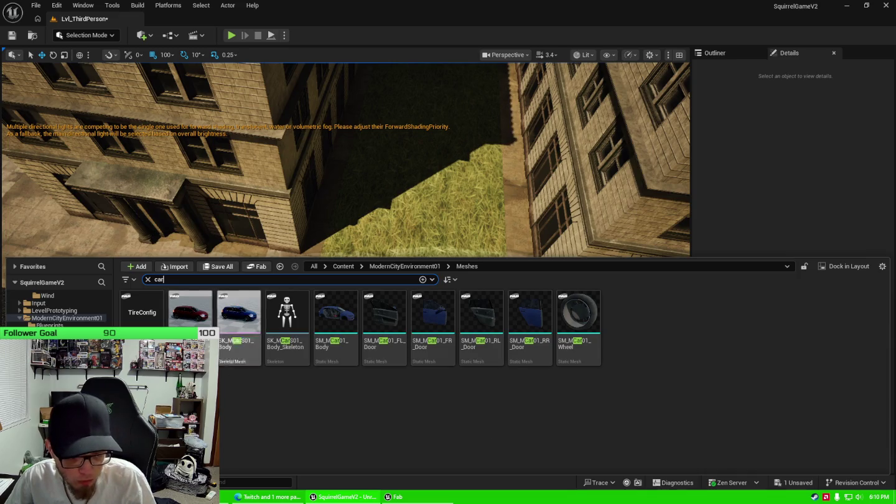
drag(190, 308, 463, 248)
key(ctrl+space)
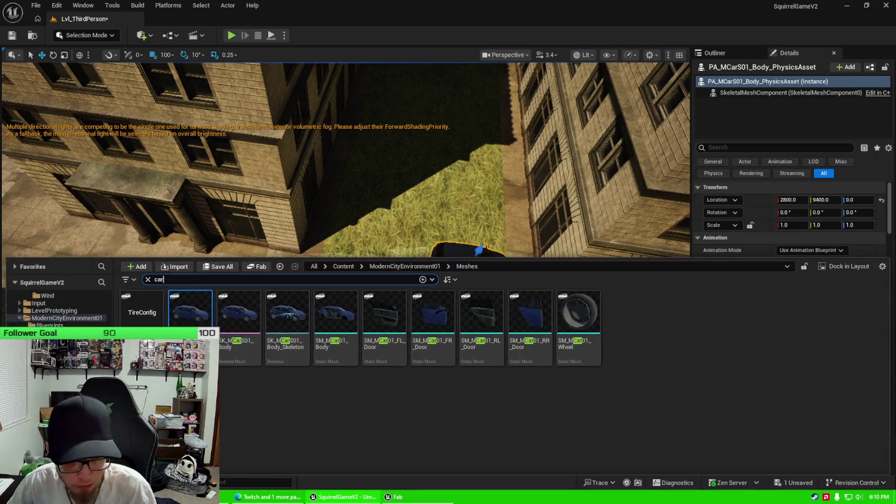
Step: Add a second car beside the first and rotate it about 50 degrees toward the curb
drag(187, 326, 362, 236)
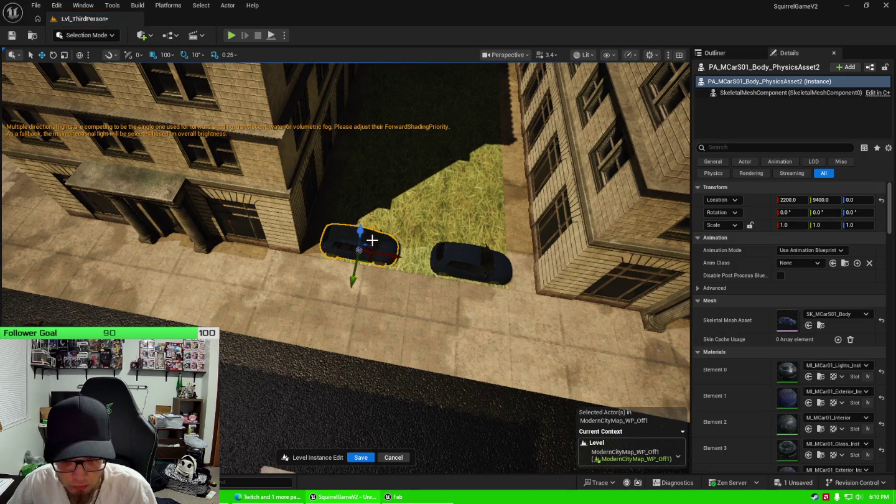
key(e)
drag(362, 276, 299, 274)
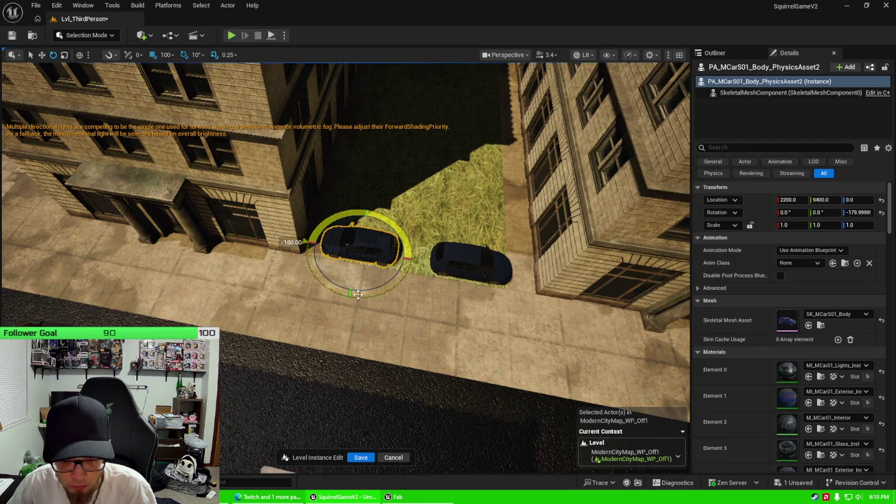
drag(358, 294, 358, 293)
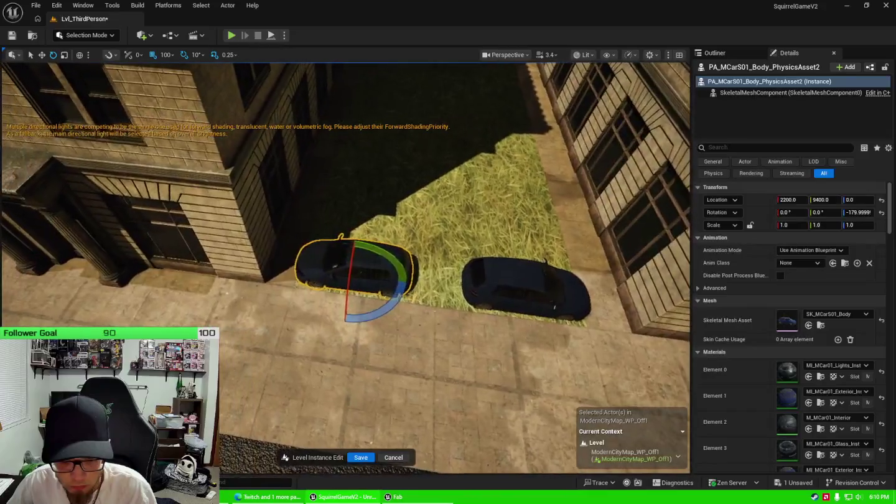
key(d)
key(w)
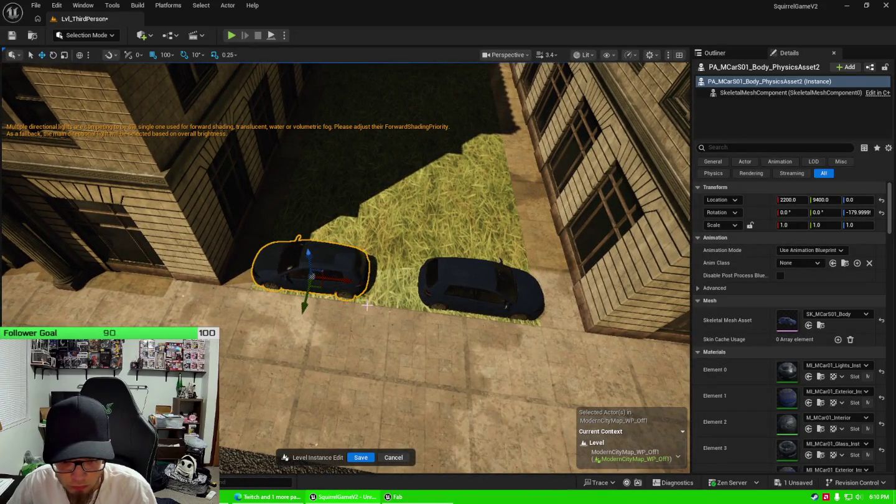
key(e)
drag(365, 298, 310, 211)
key(w)
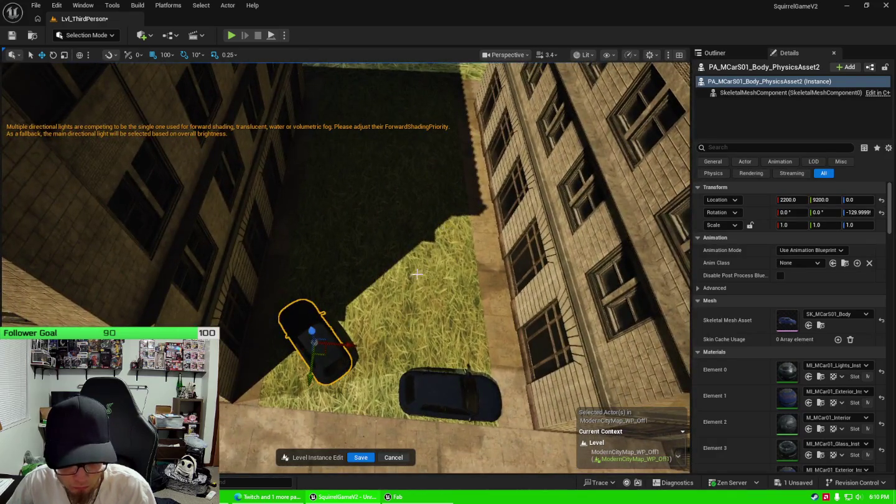
Step: Move the duplicated car to Y 8800 and angle the car by the building 10 degrees
click(322, 356)
drag(328, 349, 342, 281)
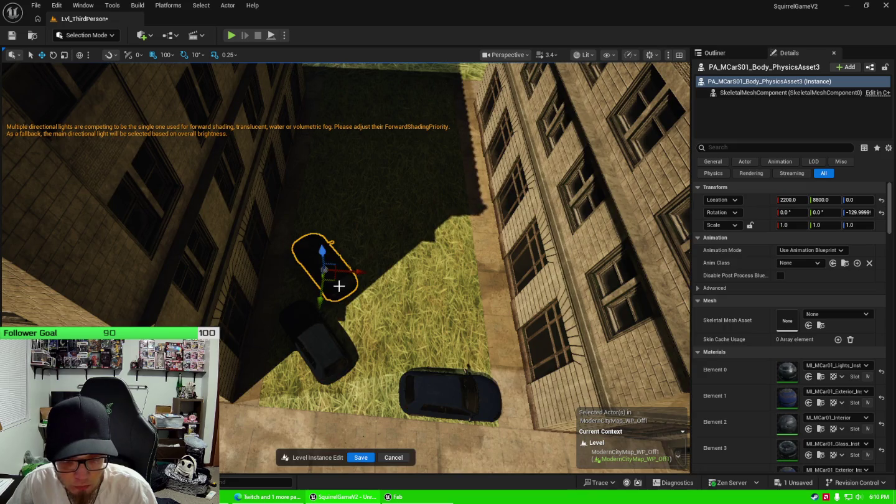
click(342, 285)
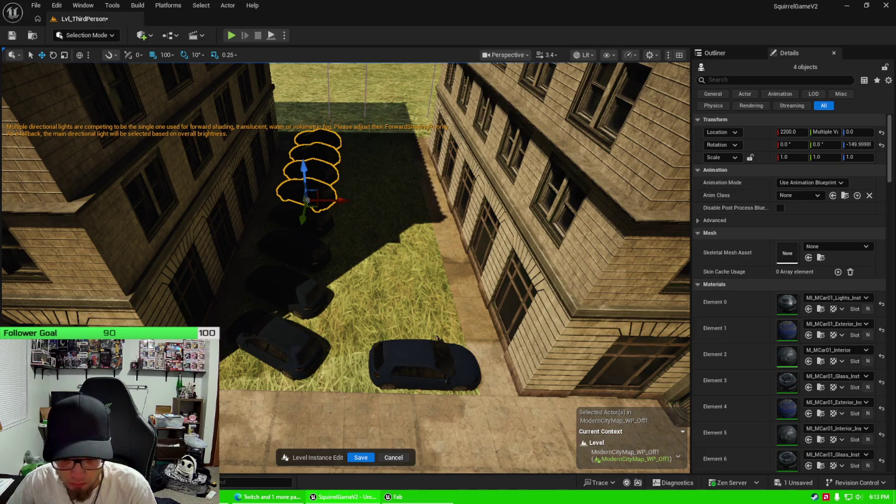
click(412, 349)
key(f)
key(e)
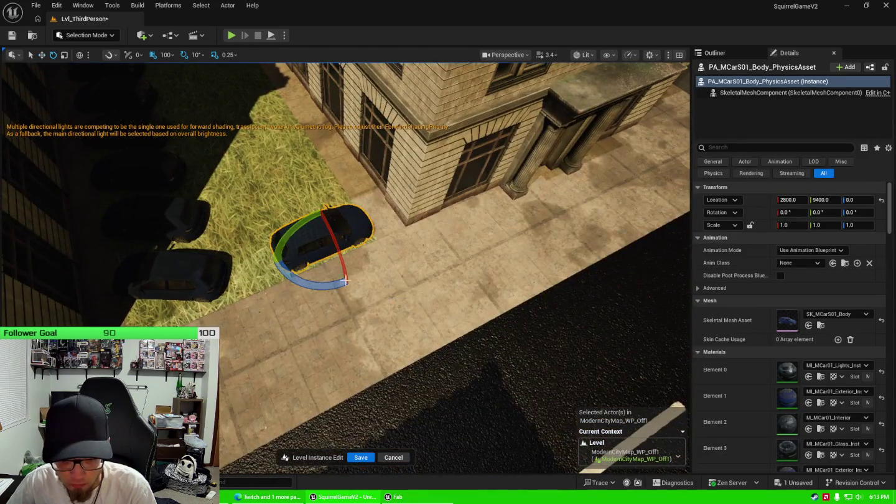
drag(344, 282, 366, 203)
drag(262, 337, 261, 336)
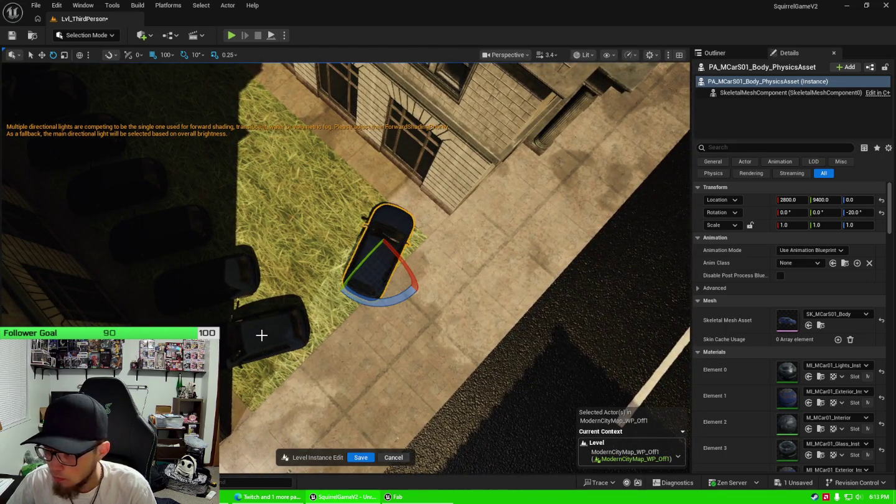
Step: Rotate the centre car to -30 degrees and shift it slightly along the grass
click(264, 335)
click(380, 255)
drag(402, 278, 410, 215)
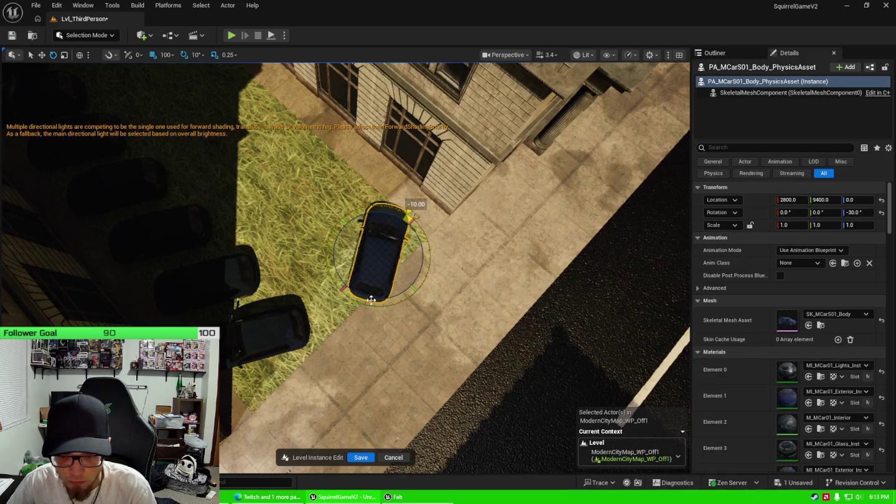
drag(372, 300, 373, 276)
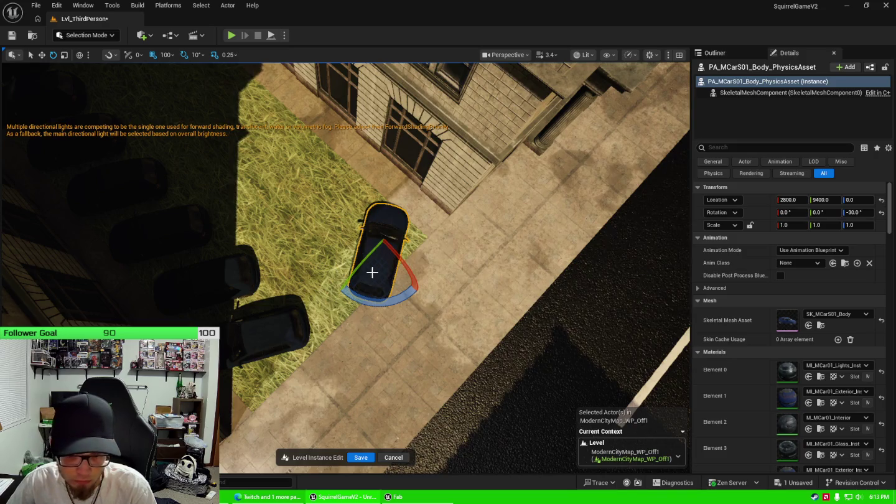
drag(439, 259, 438, 211)
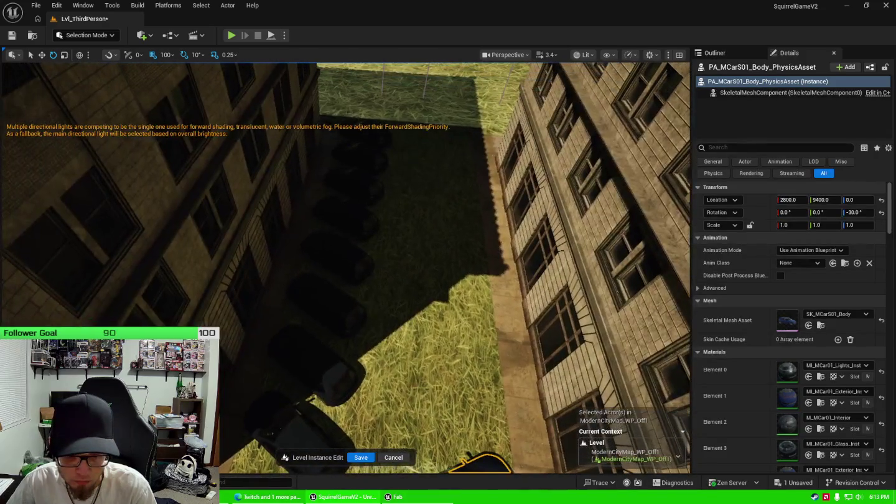
drag(404, 282, 404, 282)
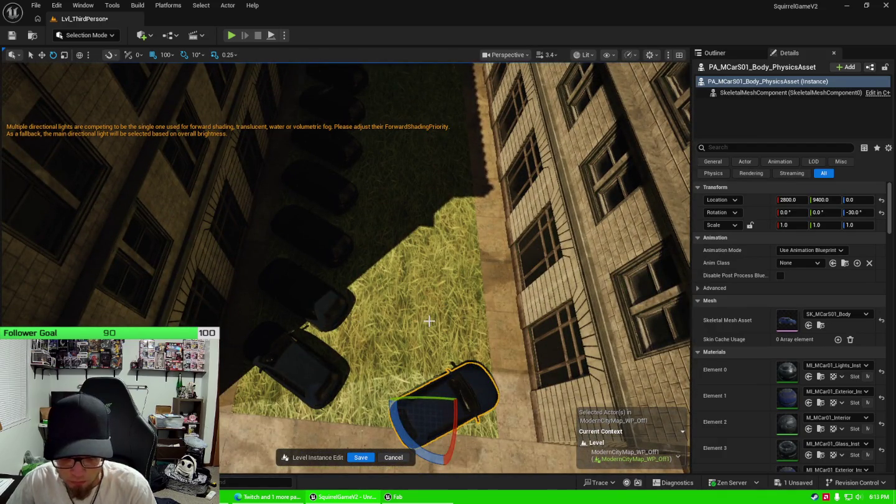
key(w)
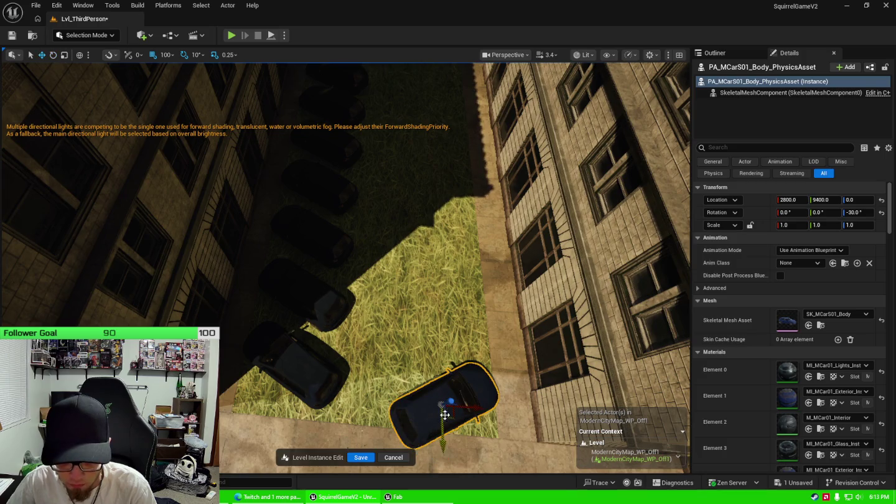
drag(452, 417, 459, 387)
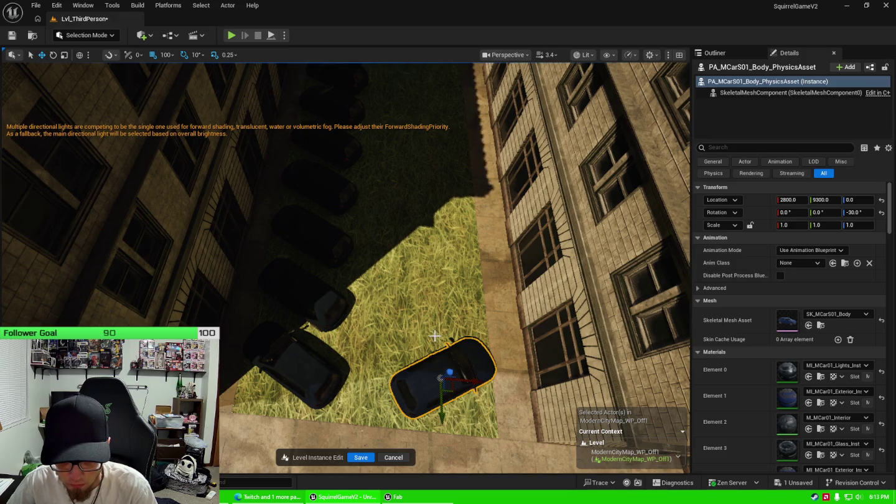
drag(427, 311, 433, 334)
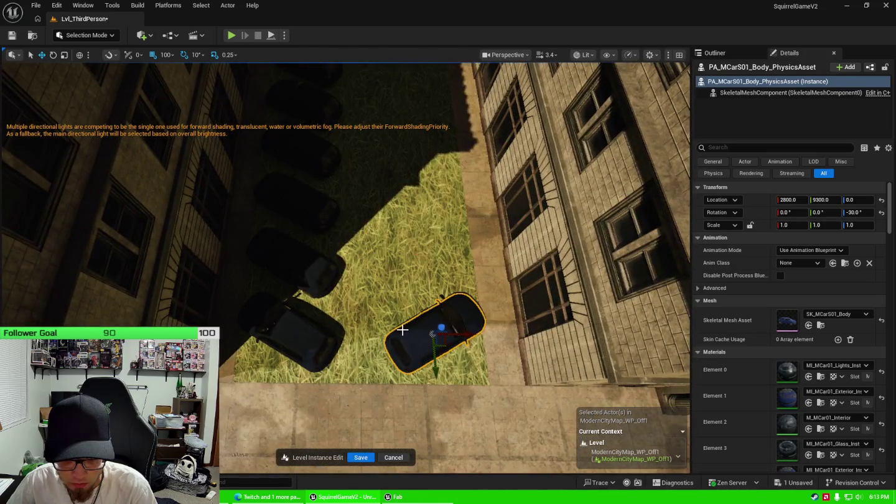
Step: Move the hidden overlapping car left and straighten it to -90°
click(407, 336)
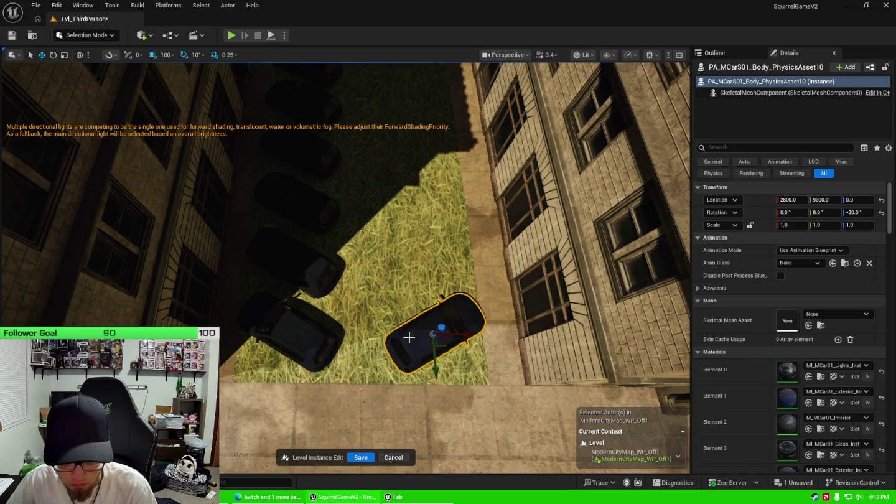
drag(446, 348, 381, 338)
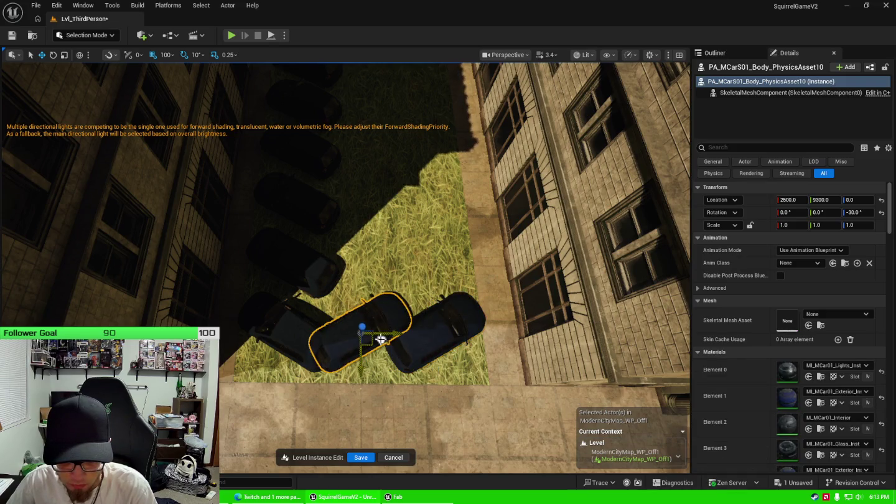
key(e)
drag(339, 373, 388, 285)
drag(328, 367, 419, 305)
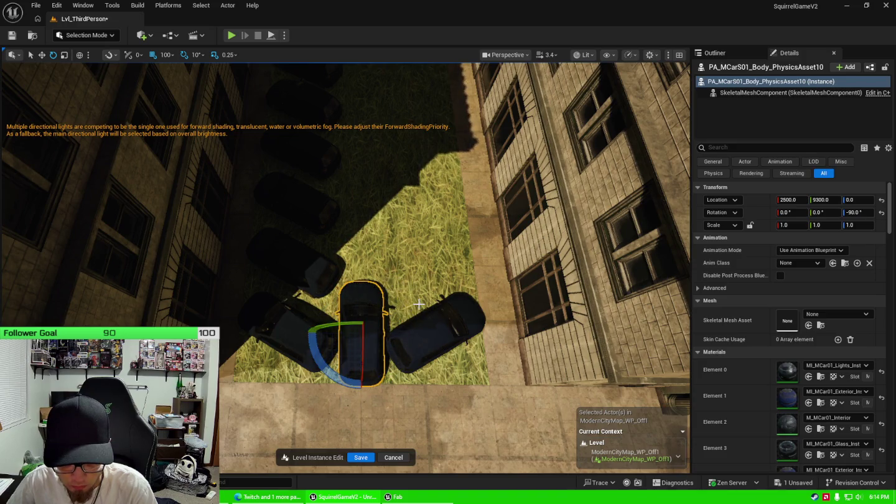
key(w)
scroll(up, 3)
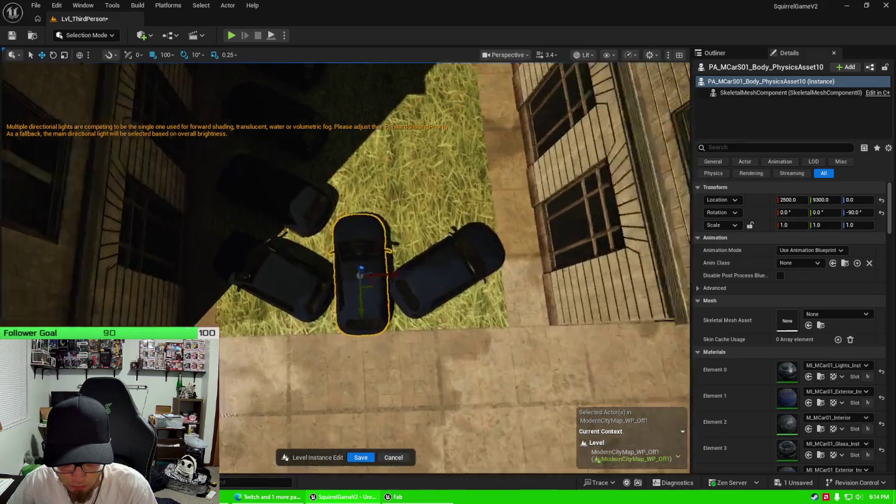
scroll(down, 3)
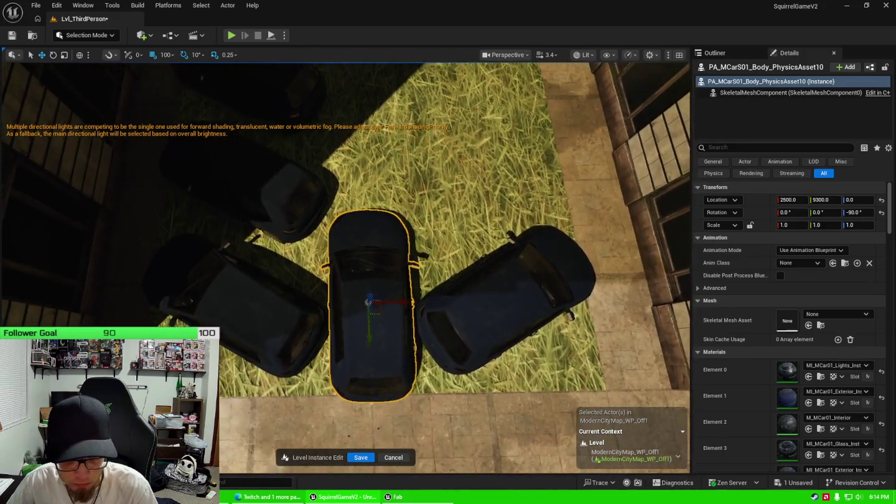
scroll(down, 3)
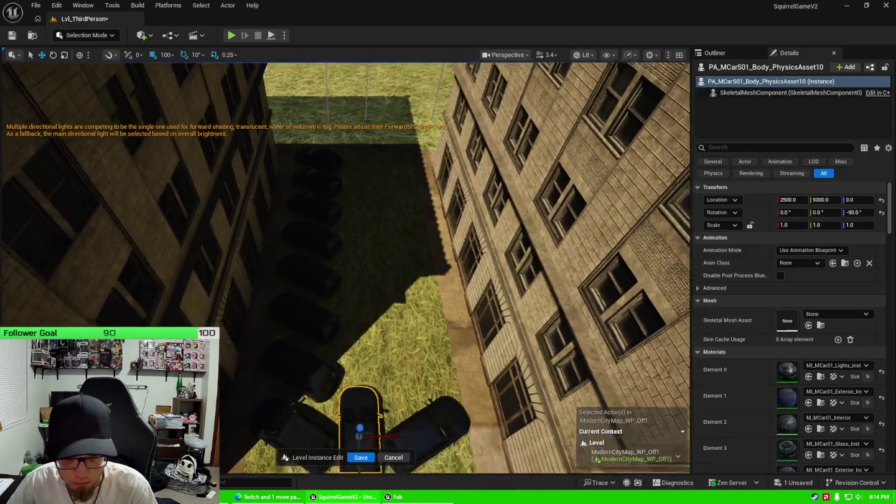
scroll(up, 3)
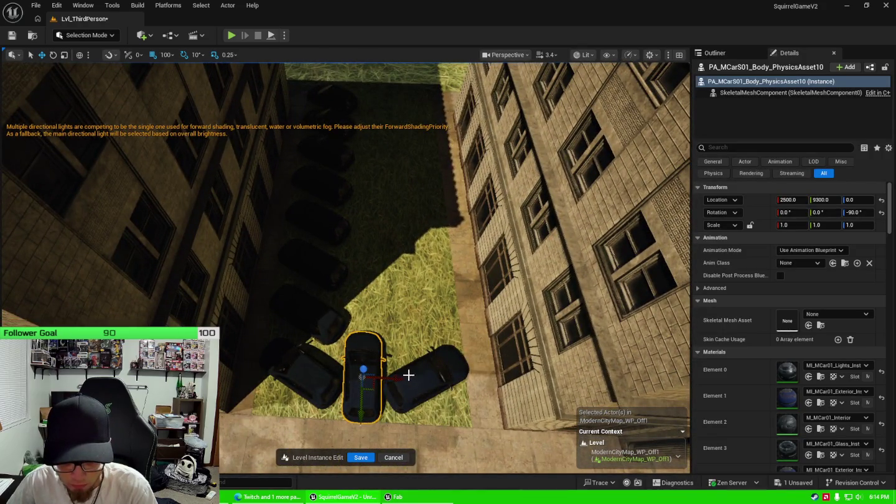
Step: Rotate the right car to -90° and line it and the middle car up beside the buildings
click(408, 375)
key(e)
drag(389, 414, 453, 327)
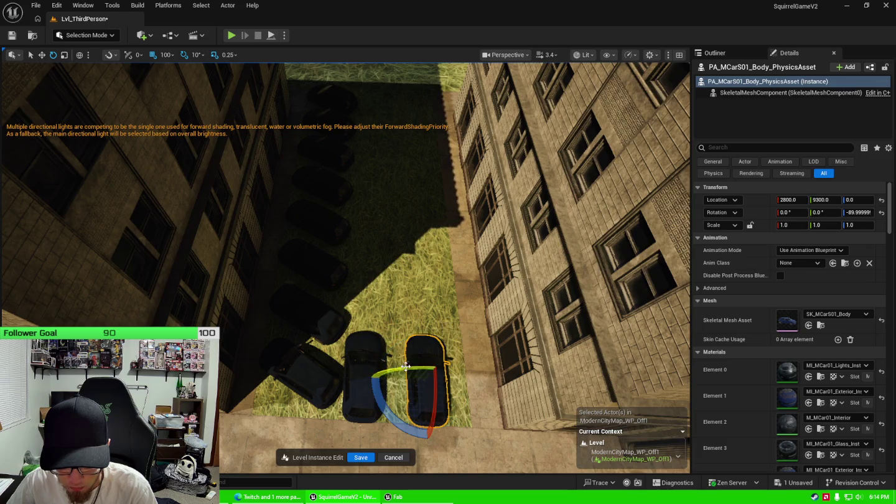
drag(436, 392, 456, 370)
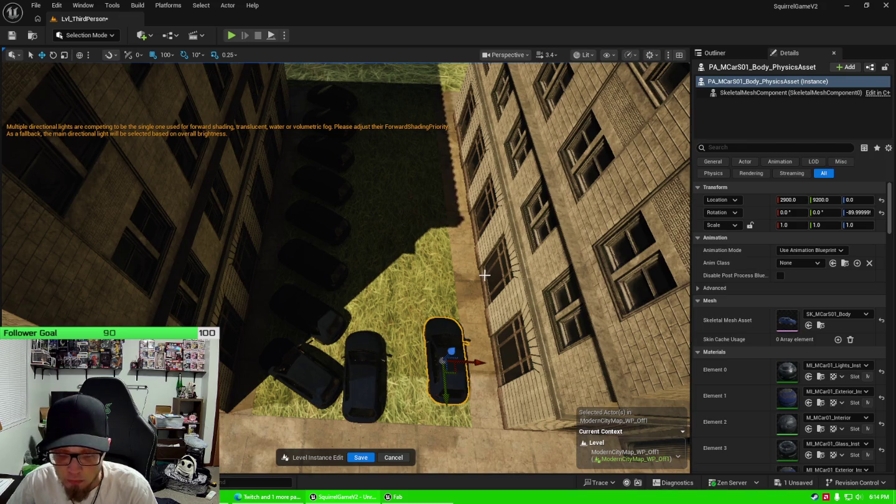
drag(484, 274, 472, 276)
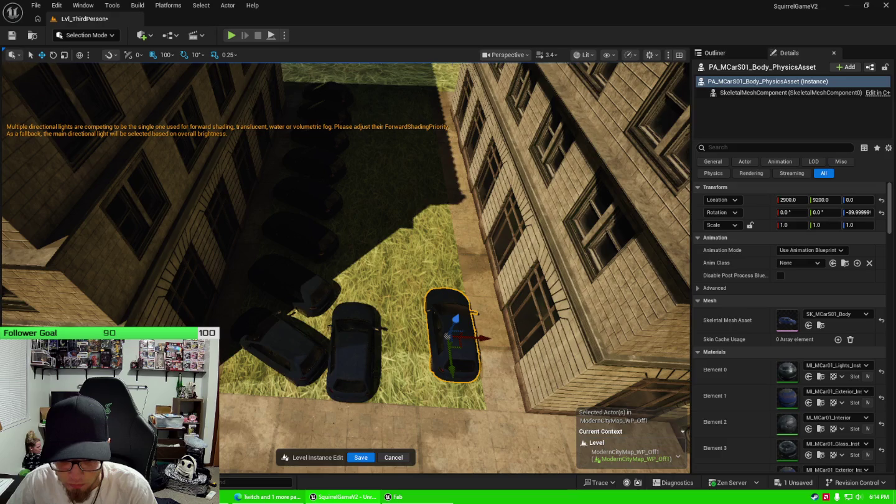
click(356, 351)
drag(358, 362, 479, 236)
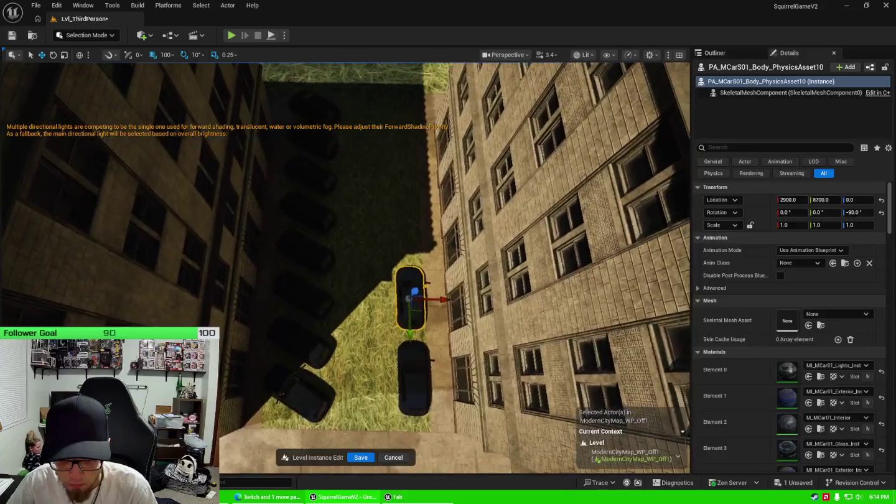
click(414, 384)
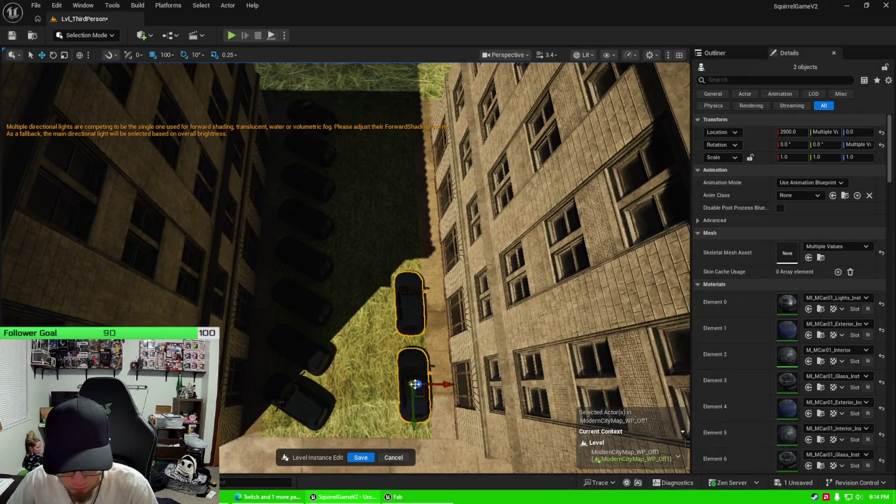
Step: Alt-drag to duplicate both cars further up the street, then nudge one copy into place
drag(415, 384, 406, 149)
click(397, 197)
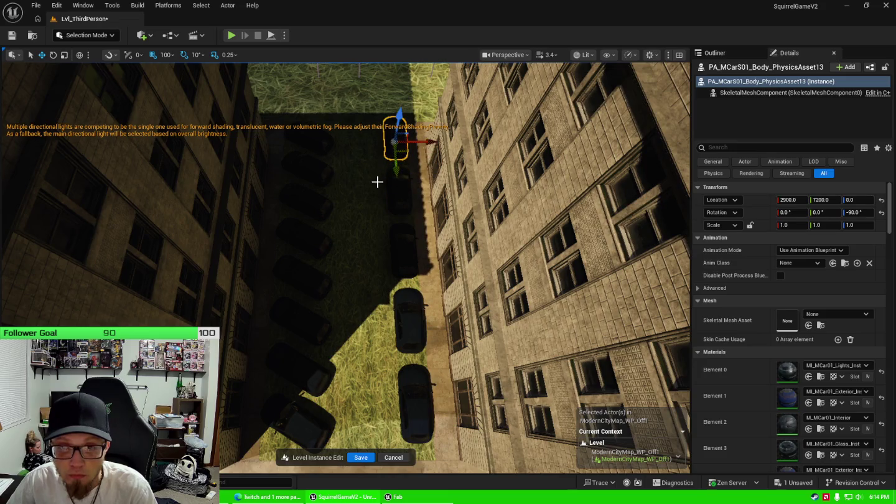
key(f)
scroll(down, 3)
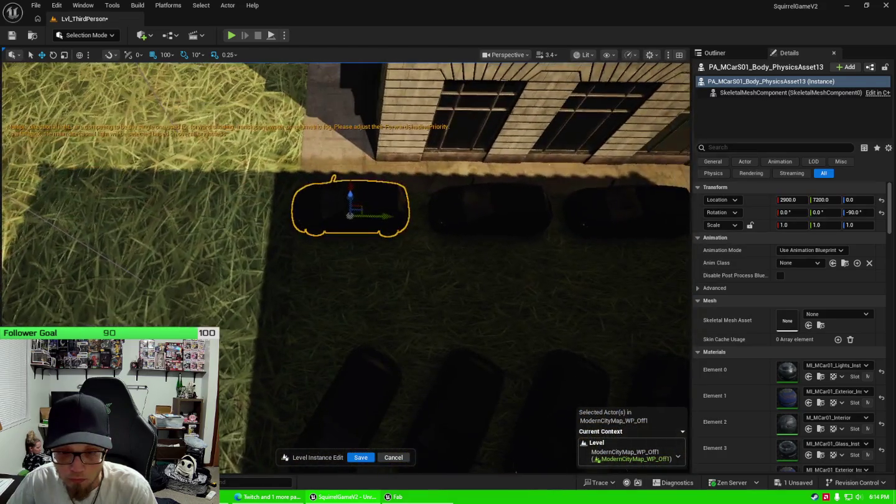
drag(346, 268, 283, 294)
drag(455, 266, 456, 265)
Step: Rotate the straggling angled car from -150° to -90°
click(406, 154)
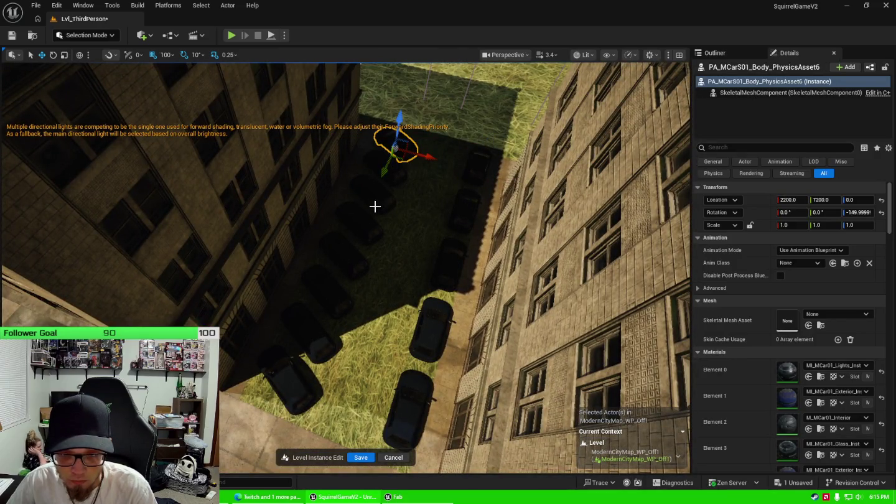
click(390, 197)
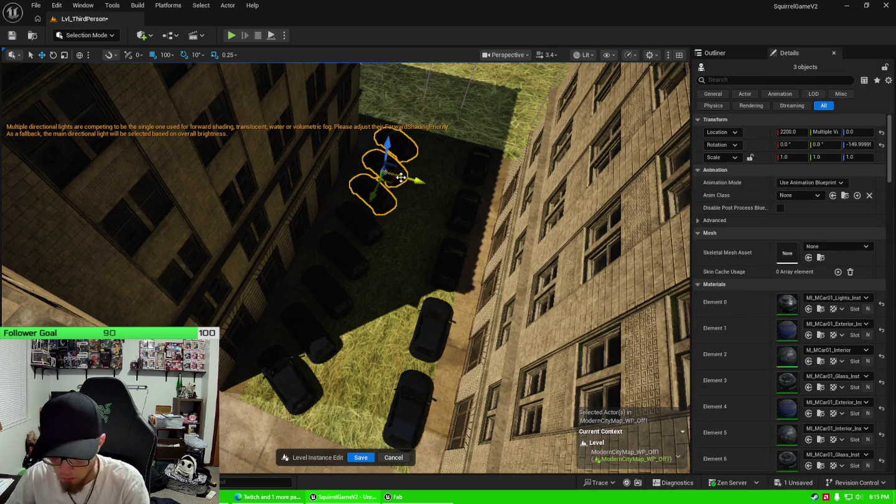
key(Escape)
click(365, 231)
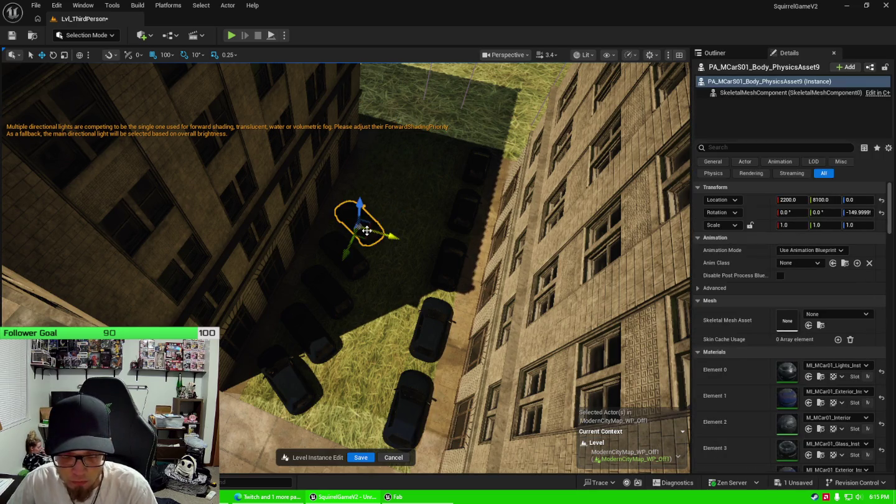
key(e)
drag(395, 254, 332, 286)
drag(388, 262, 392, 156)
key(w)
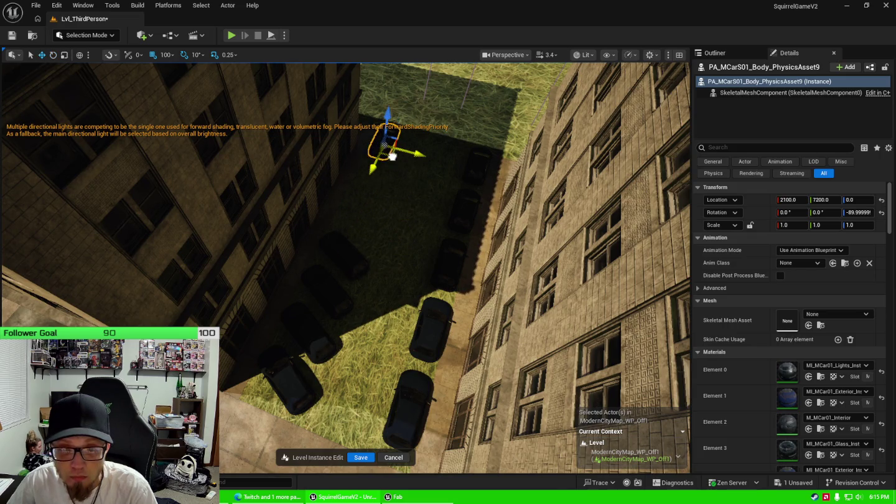
Step: Select the five angled cars in the column and delete them
scroll(up, 3)
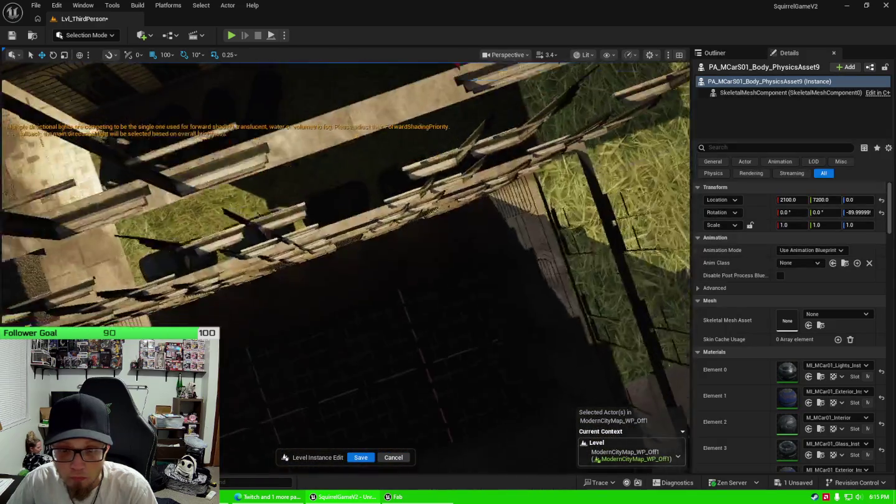
scroll(down, 3)
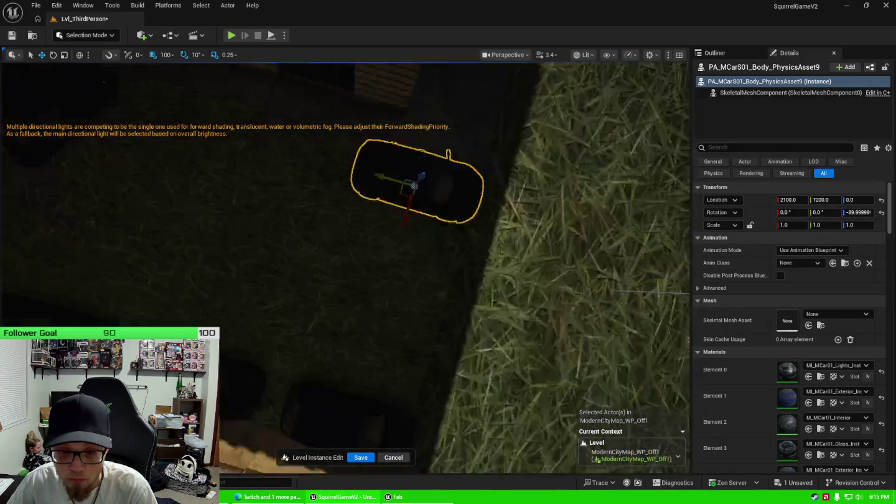
scroll(down, 3)
click(310, 245)
click(288, 211)
click(273, 185)
click(265, 157)
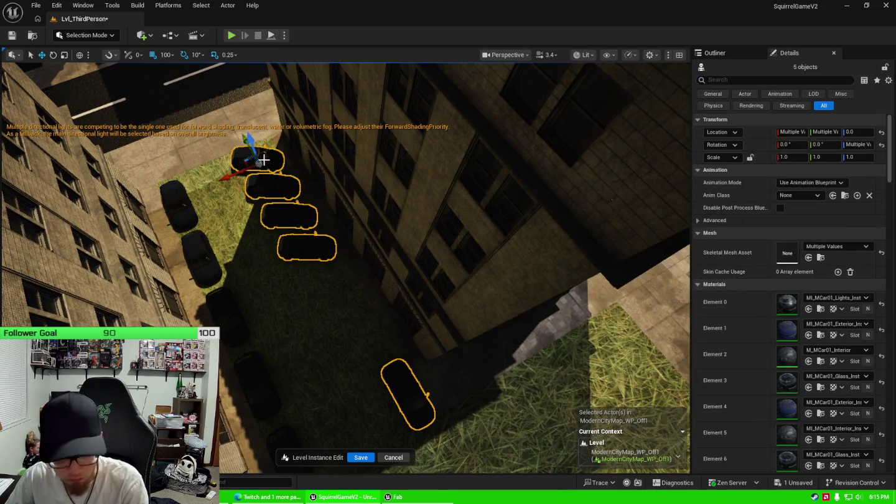
key(Delete)
Step: Select the five cars in the straight column and shift them slightly sideways
drag(271, 280, 250, 268)
click(282, 422)
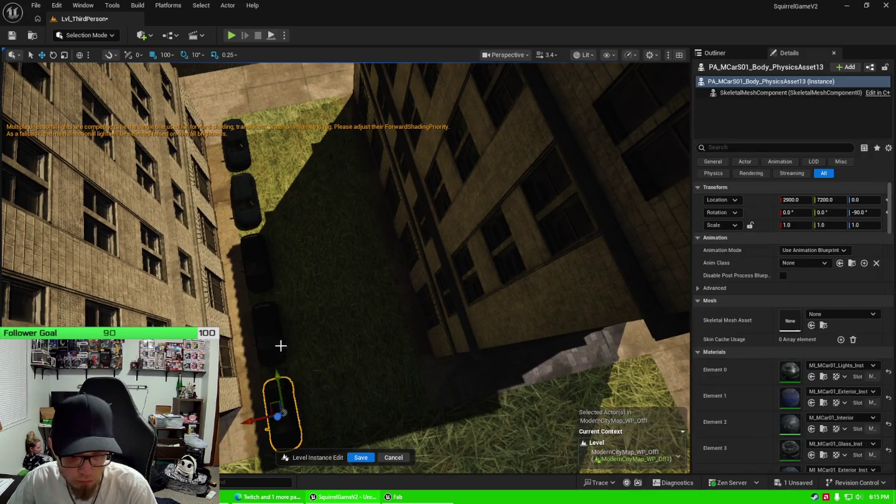
click(280, 346)
click(262, 253)
click(250, 205)
click(241, 163)
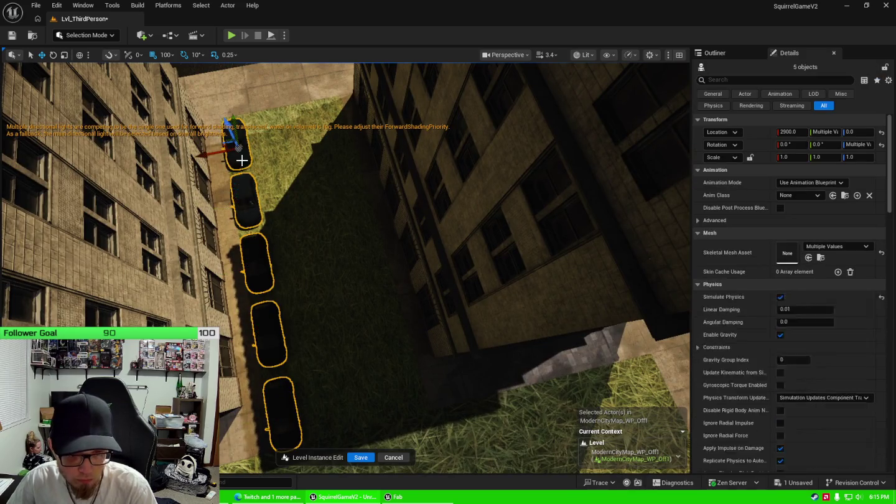
drag(239, 148, 304, 143)
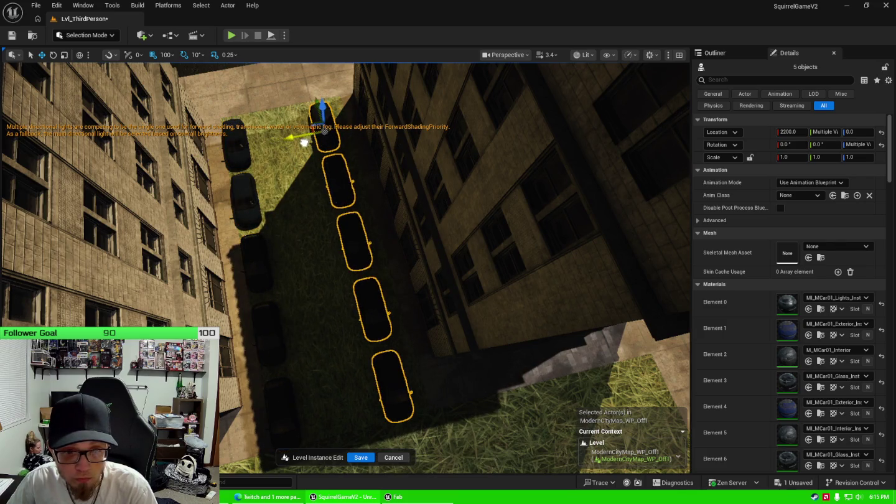
key(ctrl+z)
key(ctrl+z)
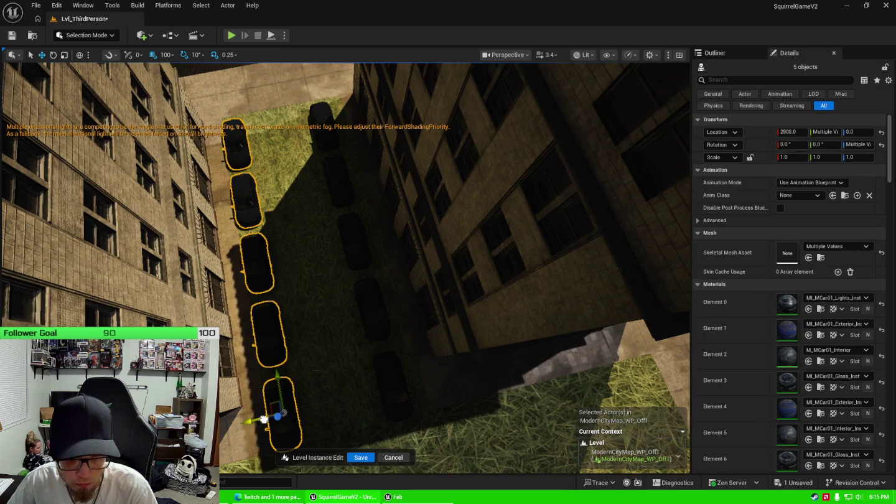
drag(265, 421, 268, 418)
click(298, 200)
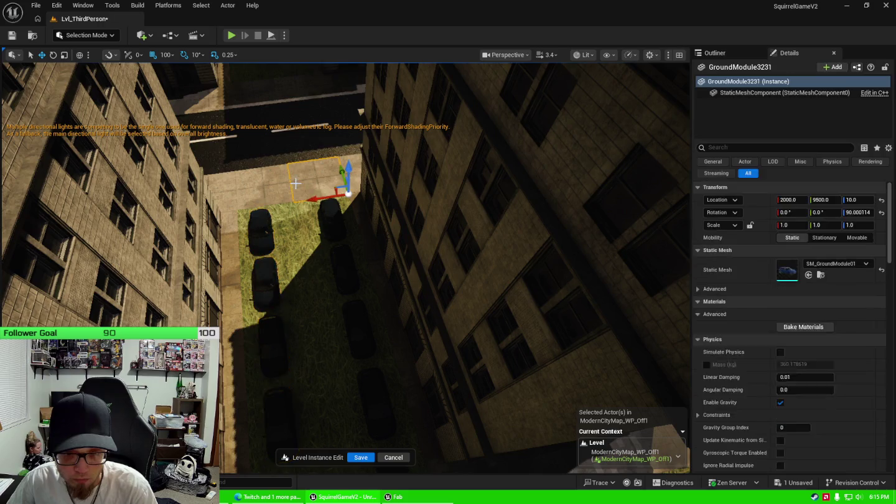
Step: Alt-drag four selected cars to the left to form a second parallel column
key(f)
drag(237, 227, 266, 198)
drag(398, 293, 399, 323)
click(399, 322)
click(407, 265)
click(397, 212)
click(388, 175)
drag(378, 148, 283, 294)
click(286, 261)
click(271, 345)
scroll(up, 3)
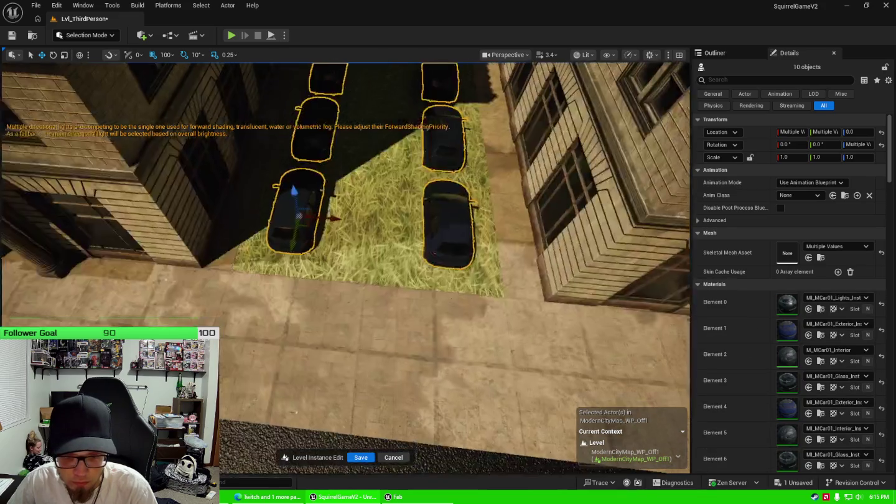
Step: Set grid snap to 10 and bring the selected cars to Z 20
scroll(down, 3)
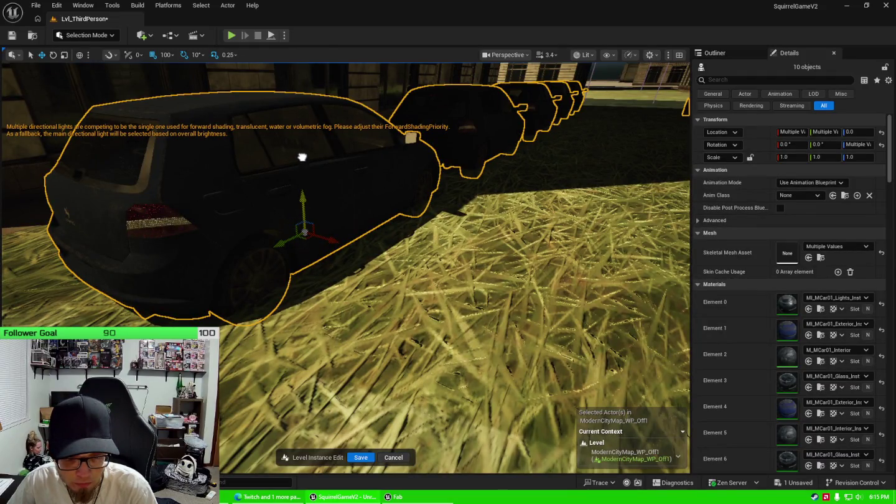
drag(302, 157, 303, 143)
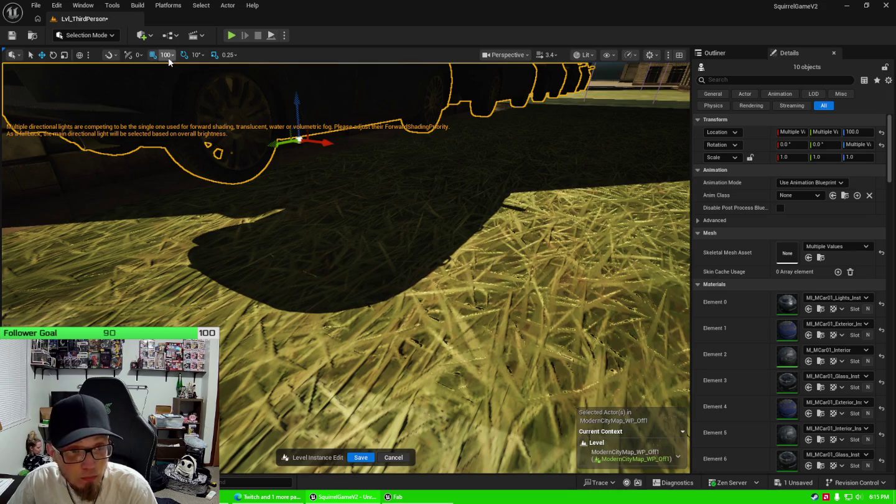
click(166, 54)
click(177, 100)
drag(298, 101, 300, 184)
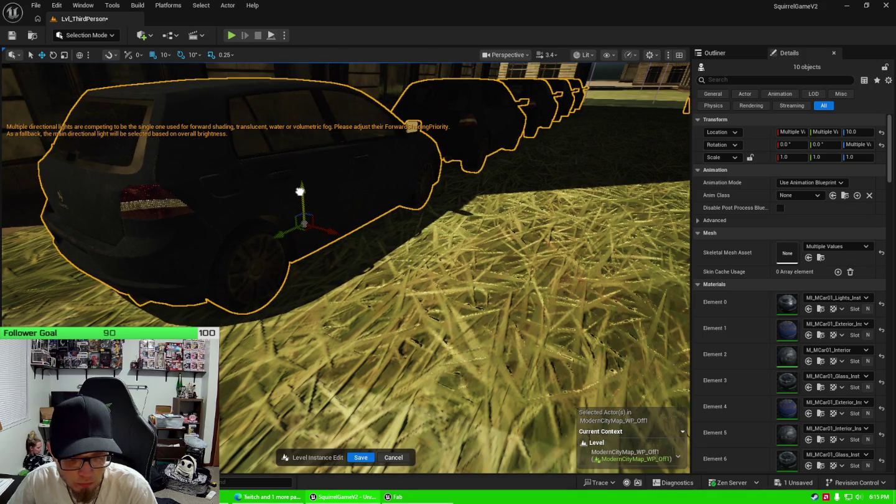
Step: Select grass tile GroundModule3756 under the cars and filter its Element 0 materials by 'lot'
scroll(down, 3)
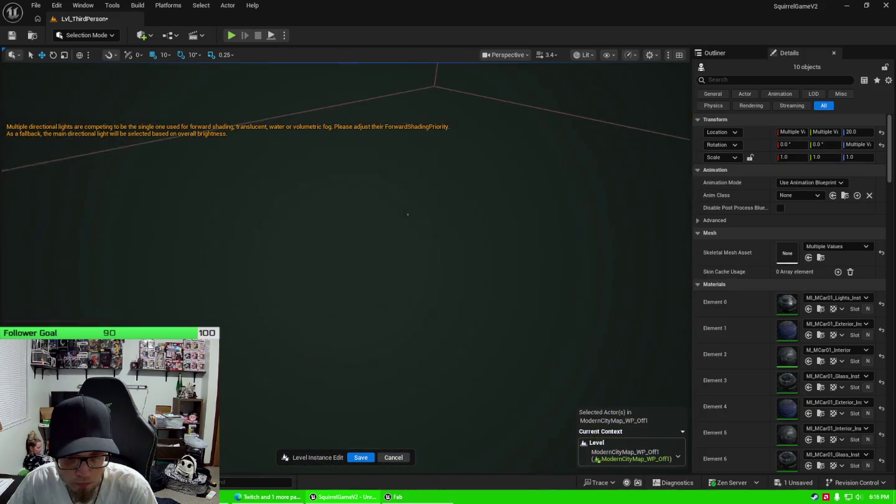
scroll(down, 3)
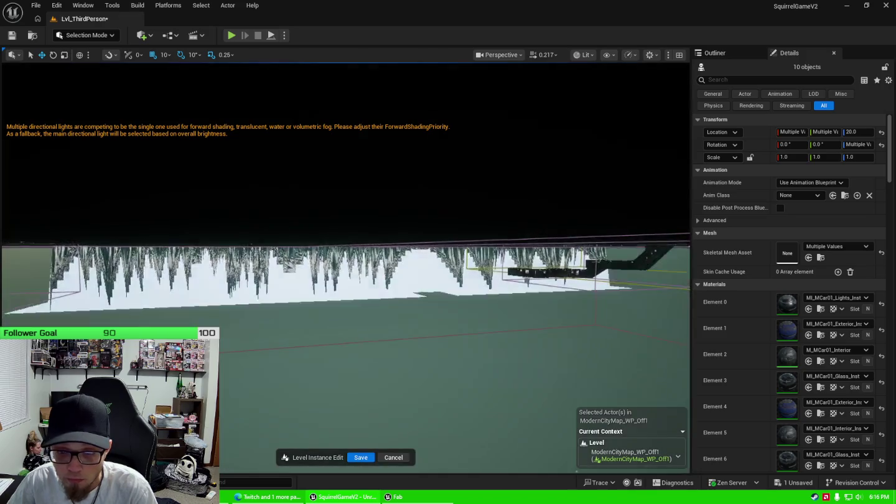
scroll(up, 3)
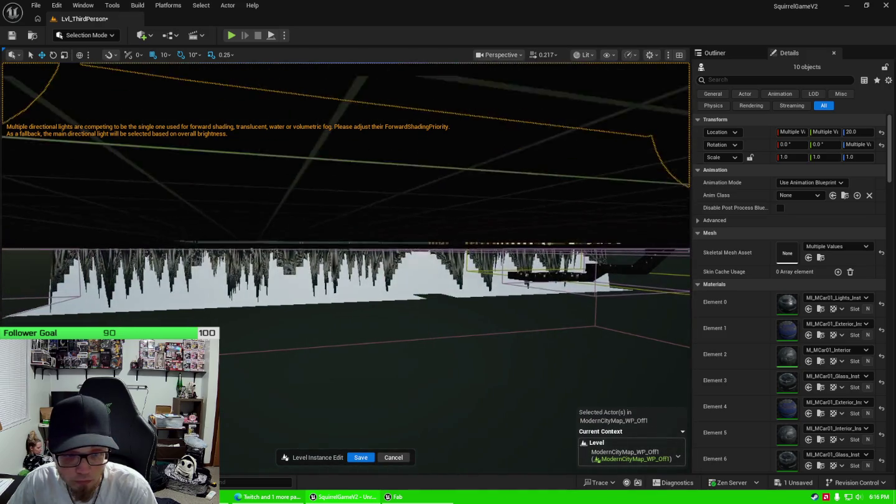
scroll(down, 3)
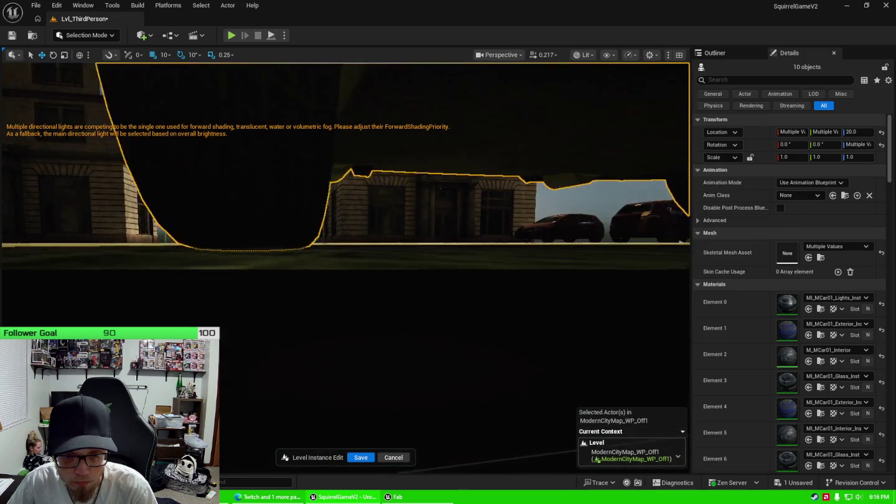
scroll(down, 3)
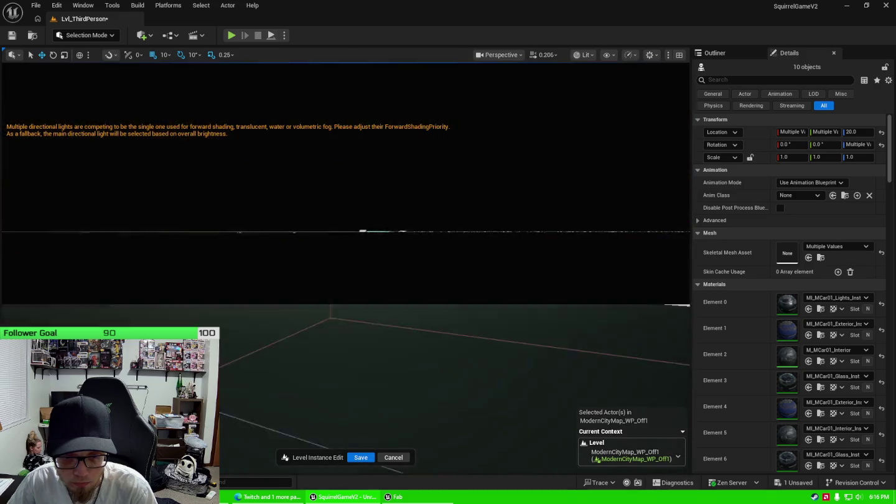
scroll(up, 3)
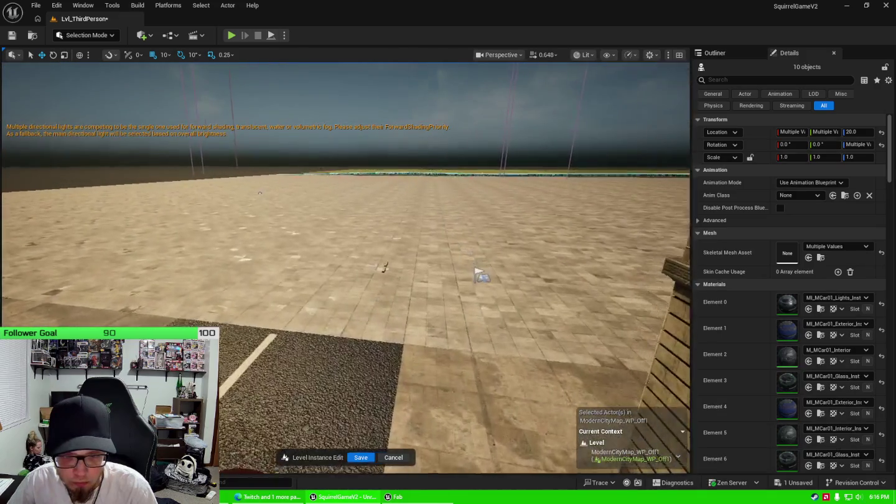
scroll(up, 3)
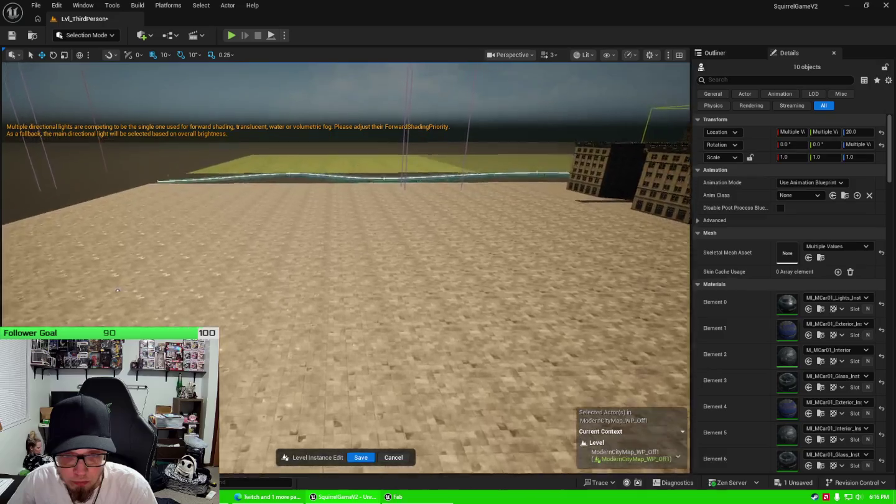
scroll(up, 3)
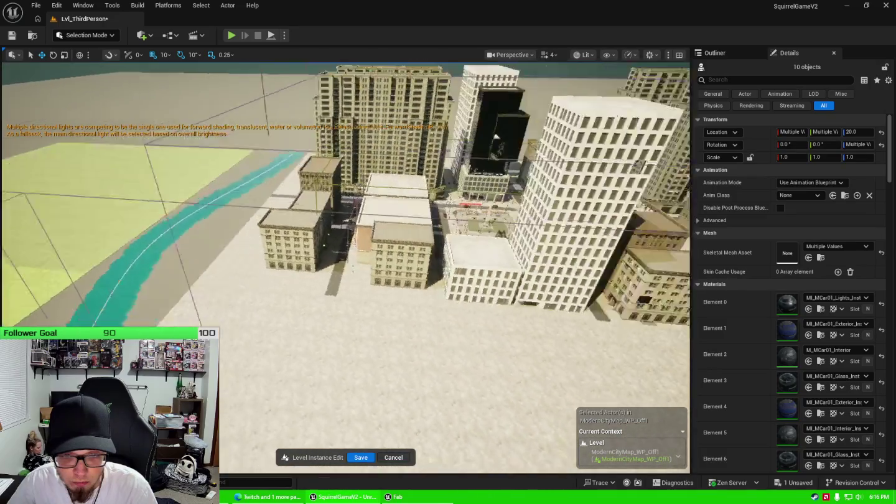
key(s)
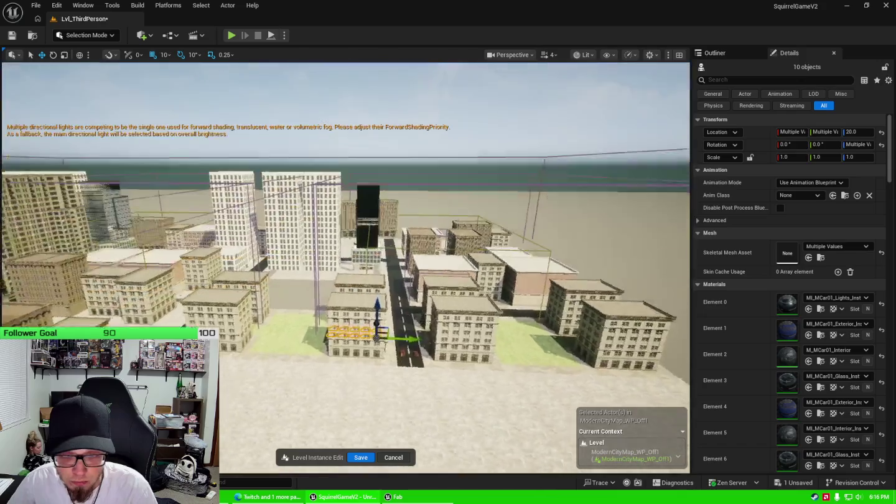
key(w)
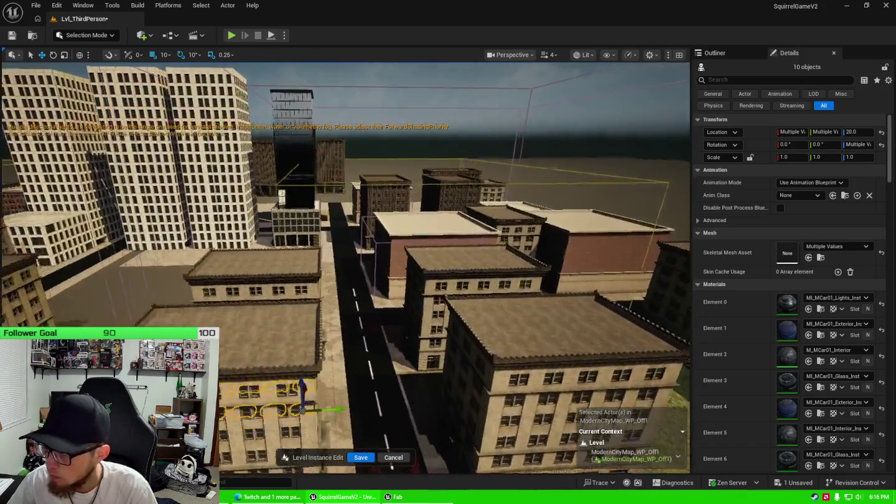
key(f)
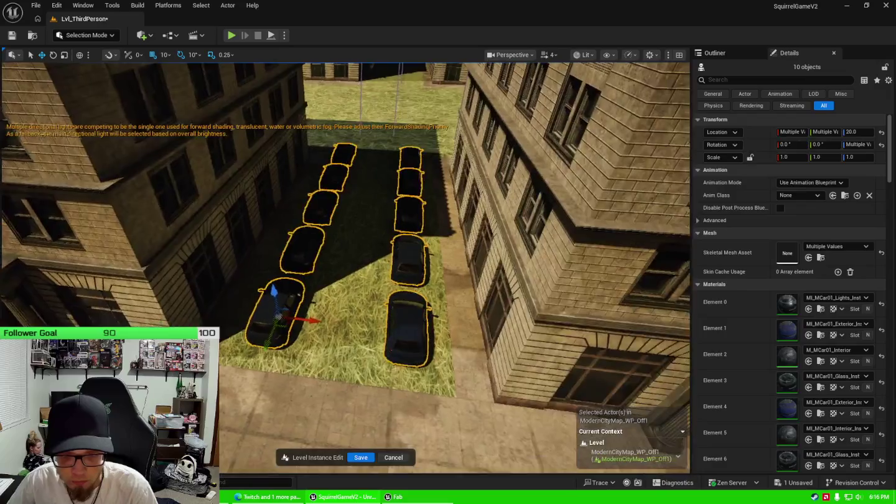
key(w)
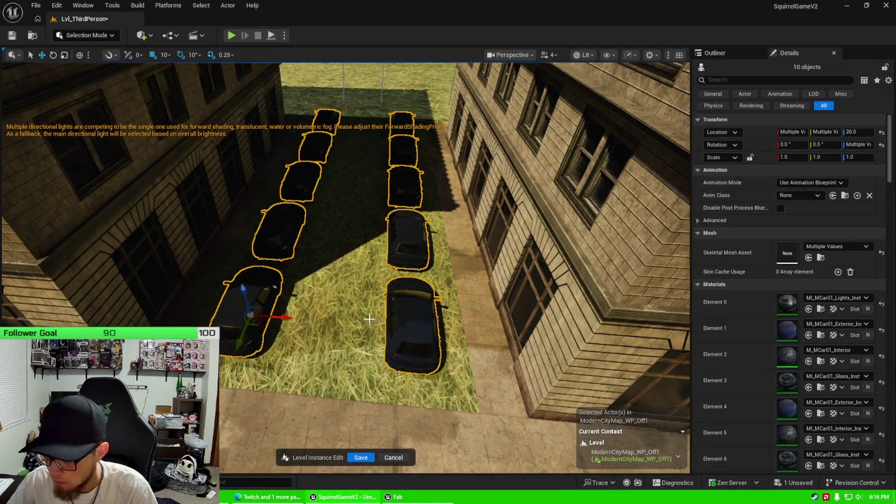
click(347, 305)
click(838, 315)
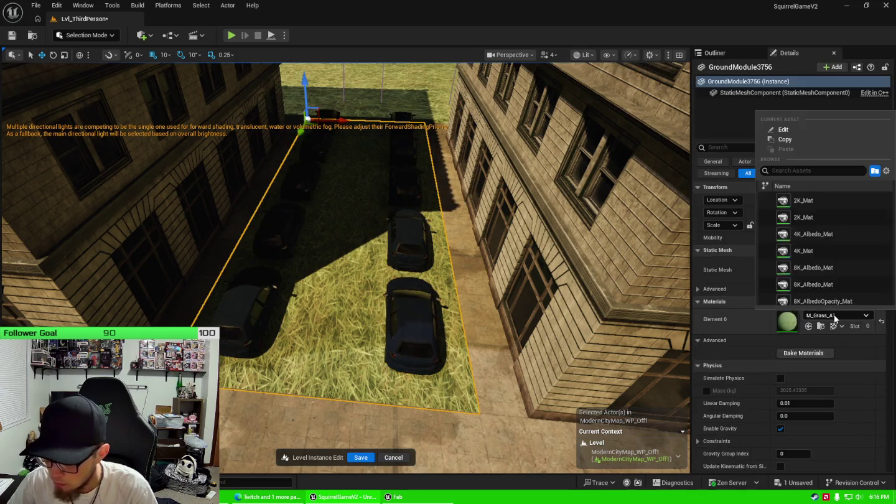
text(lot)
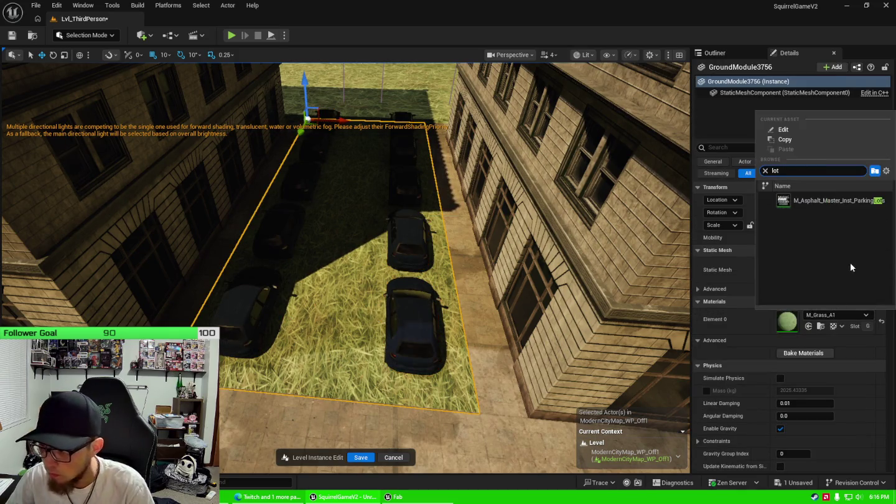
Step: Apply M_Asphalt_Master_Inst_ParkingLots to the courtyard tile, then select the building and show the Outliner
click(820, 201)
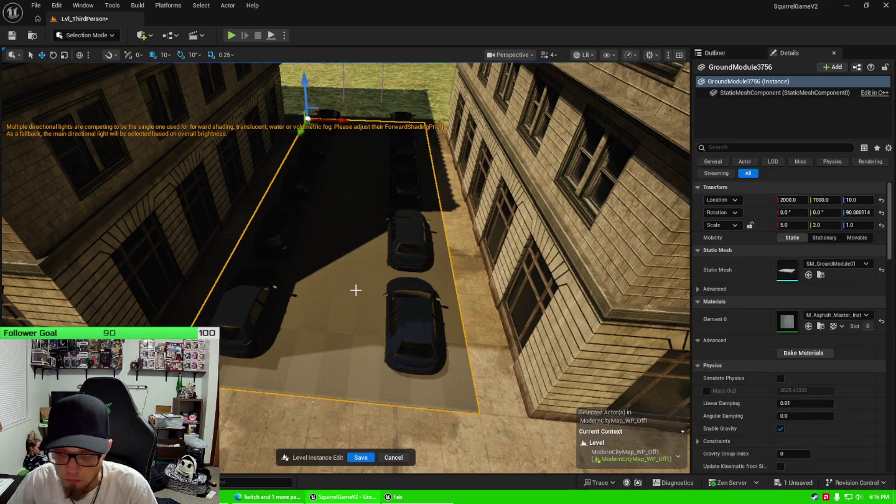
drag(359, 287, 364, 247)
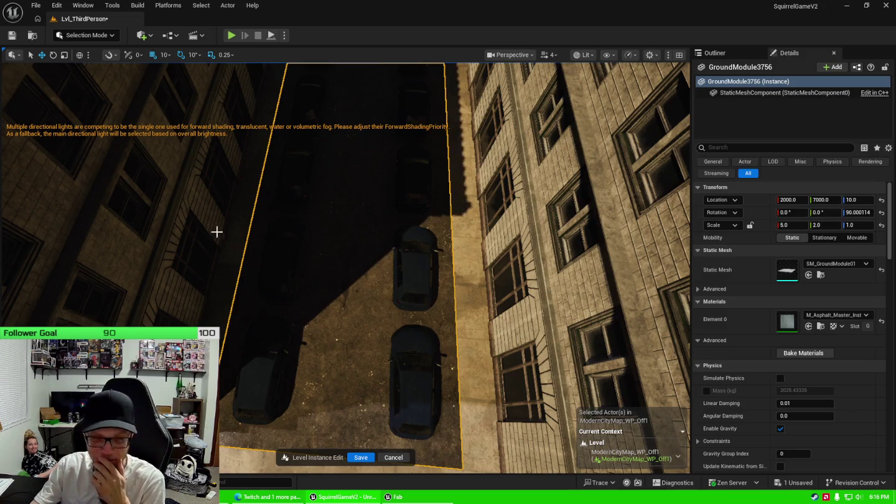
click(188, 186)
click(725, 56)
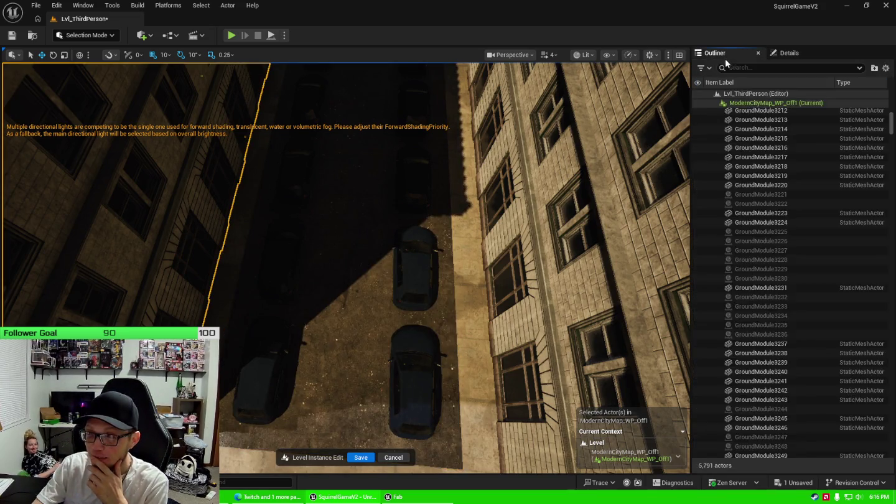
Step: Hide BP_MBuilding19 in the Outliner and orbit to inspect the car rows on the asphalt
click(698, 279)
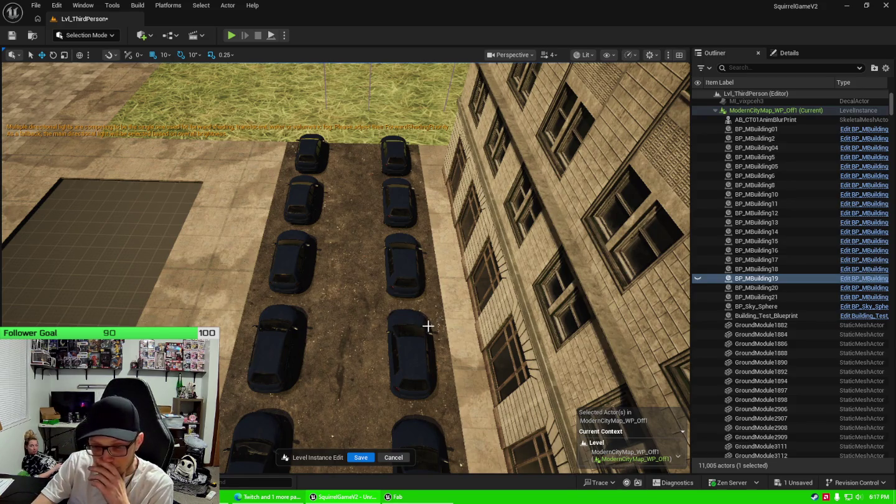
drag(429, 325, 527, 239)
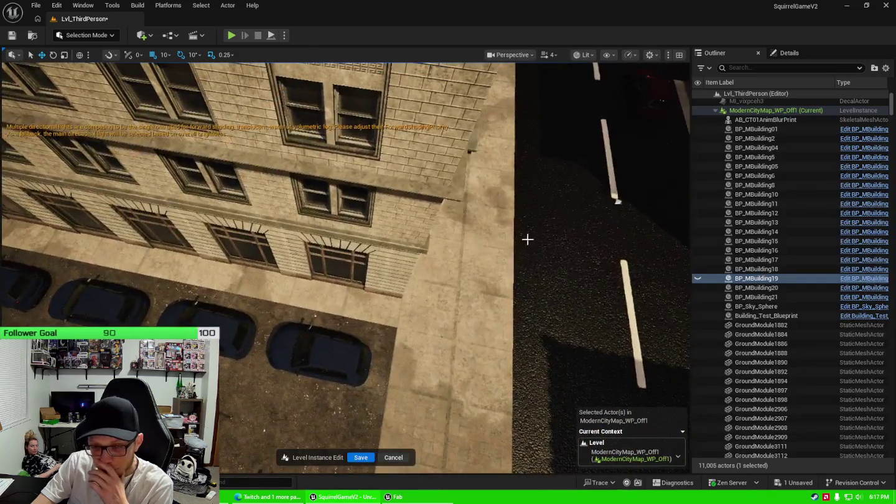
drag(481, 308, 386, 308)
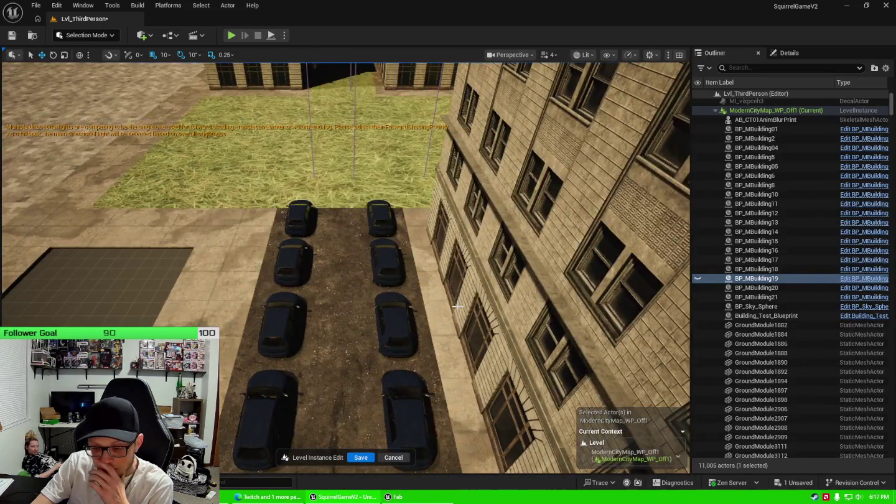
drag(442, 323, 439, 317)
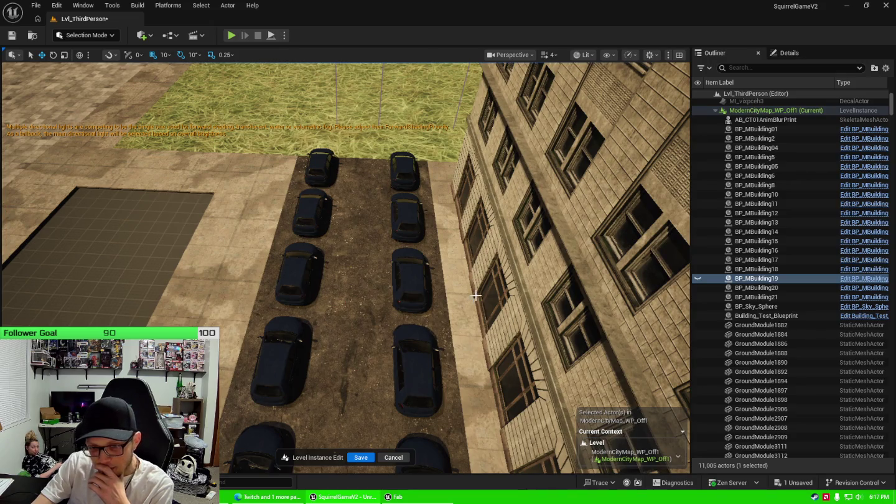
drag(486, 300, 486, 256)
scroll(down, 3)
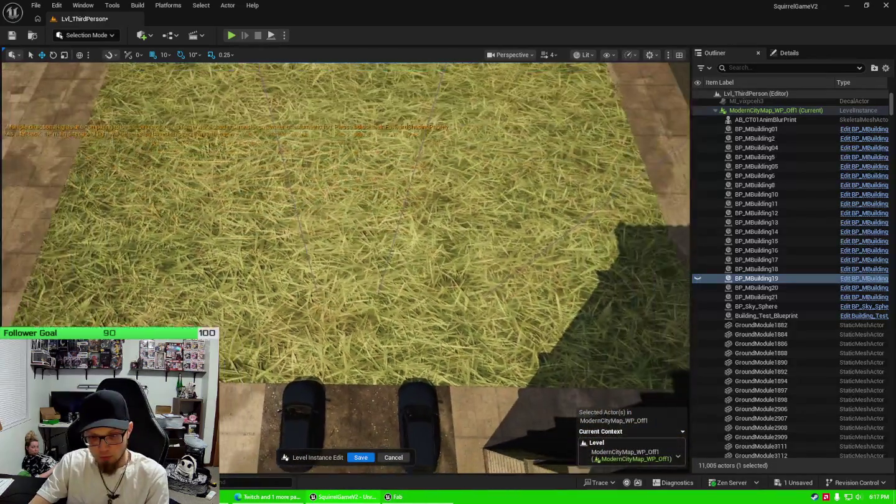
Step: Scale down the grass patch beyond the lot and shift it toward the parking lot
click(419, 303)
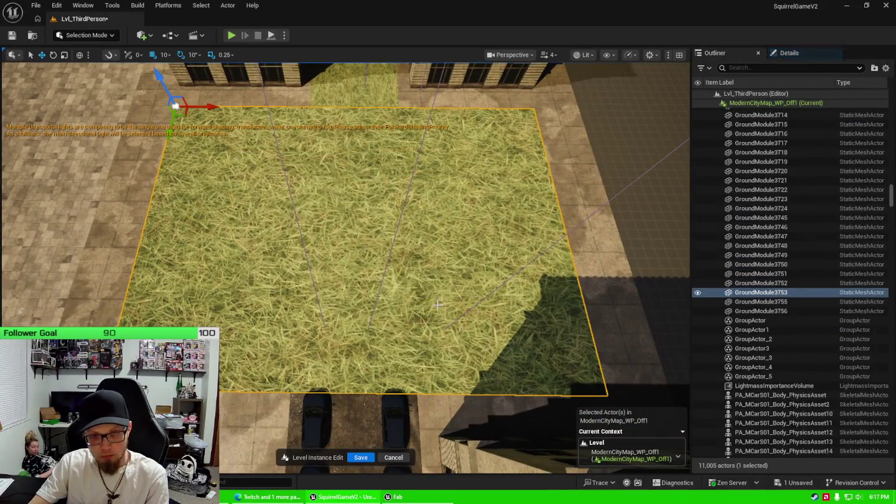
key(r)
drag(171, 118, 177, 94)
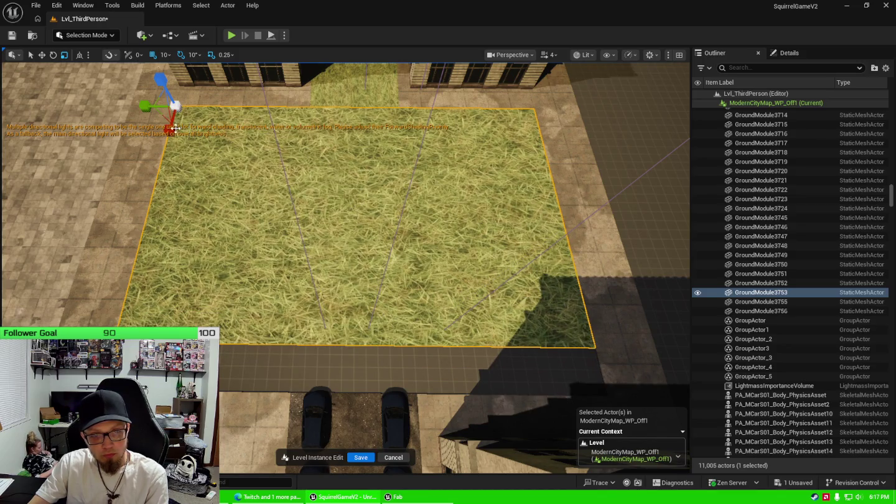
drag(172, 127, 171, 122)
key(w)
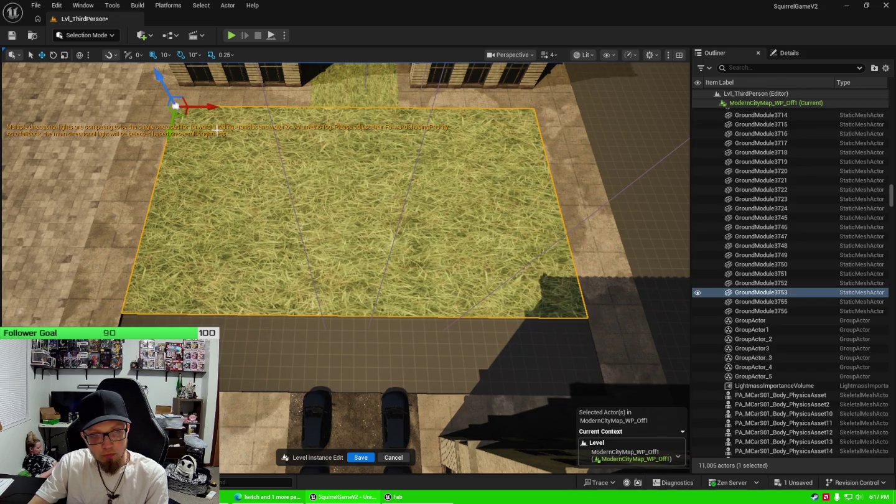
drag(174, 114, 162, 154)
Step: Duplicate the sidewalk tile beside the lot and move the copy along the lot edge
drag(385, 341, 321, 373)
click(371, 381)
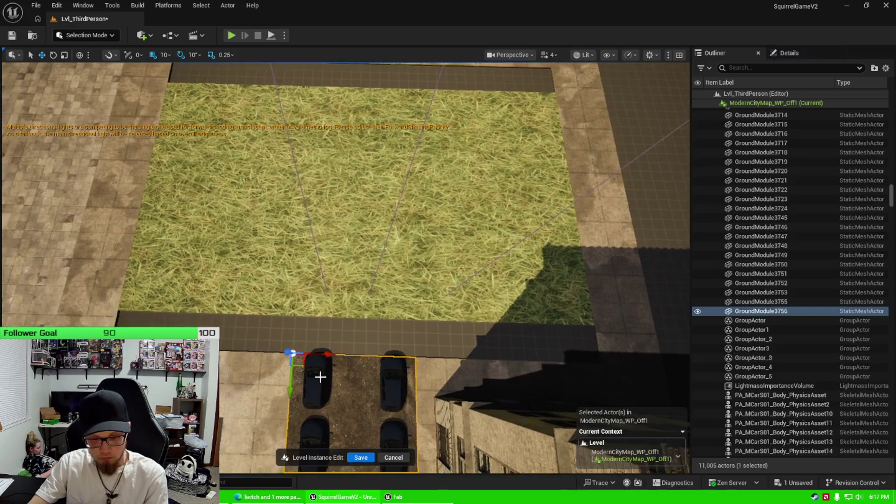
click(273, 381)
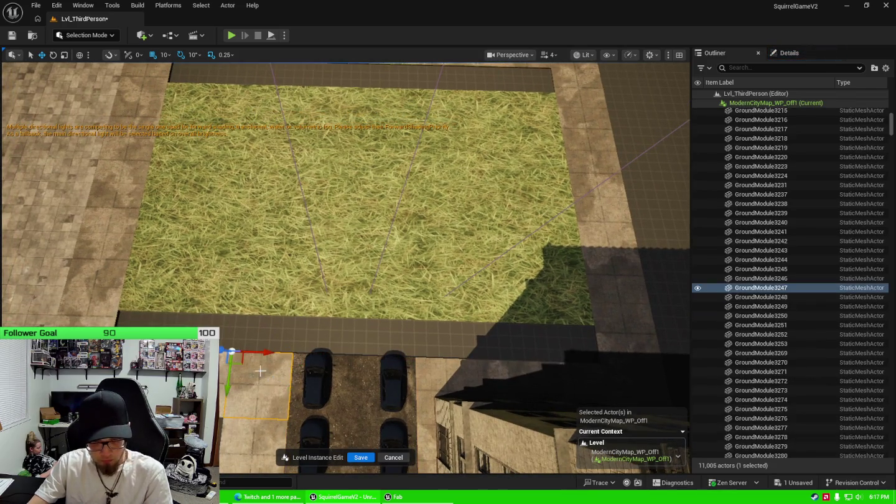
key(ctrl+d)
drag(228, 385, 233, 326)
drag(330, 335, 327, 330)
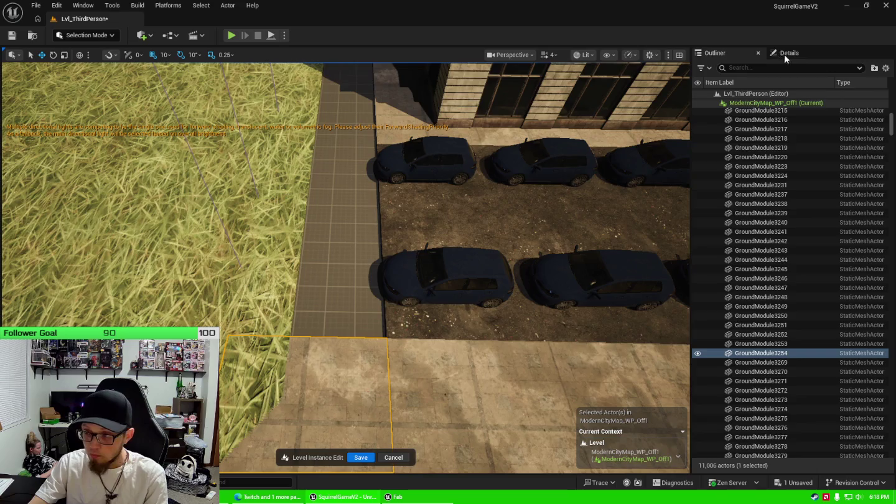
click(786, 55)
Step: Select the large grass patch GroundModule3753 beside the cars, with its Location Y now 4120
drag(391, 326, 399, 332)
click(353, 298)
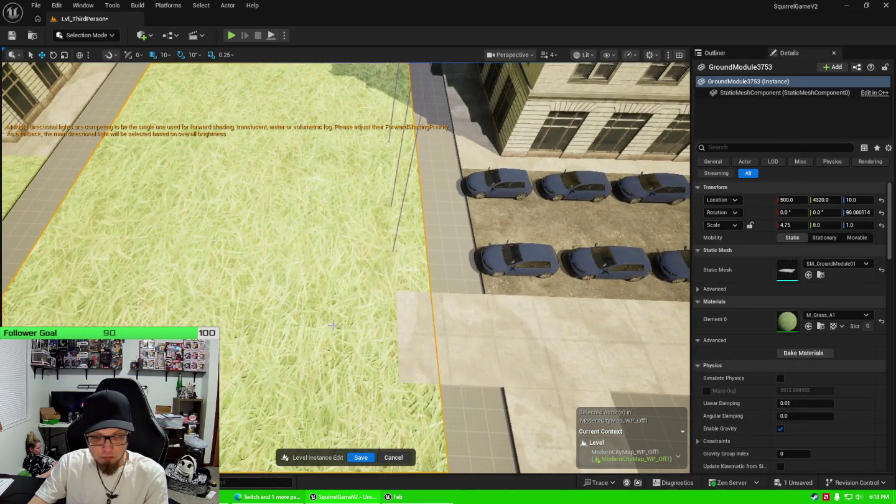
drag(353, 299, 367, 293)
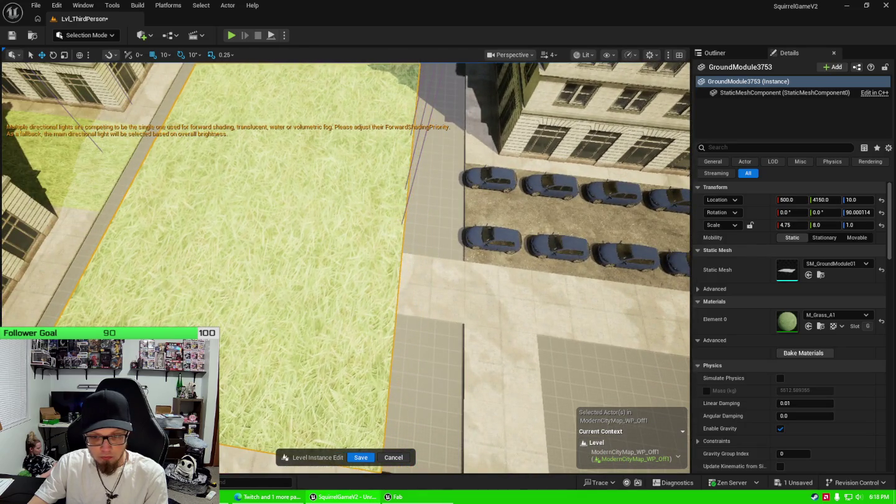
drag(274, 321, 304, 200)
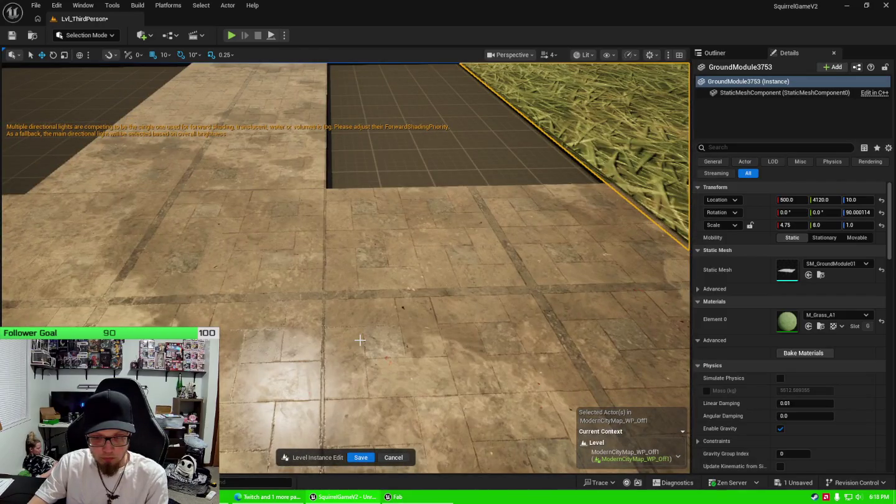
Step: Nudge the plaza sidewalk tile's Y position and set the grass patch to Y 4124
click(360, 339)
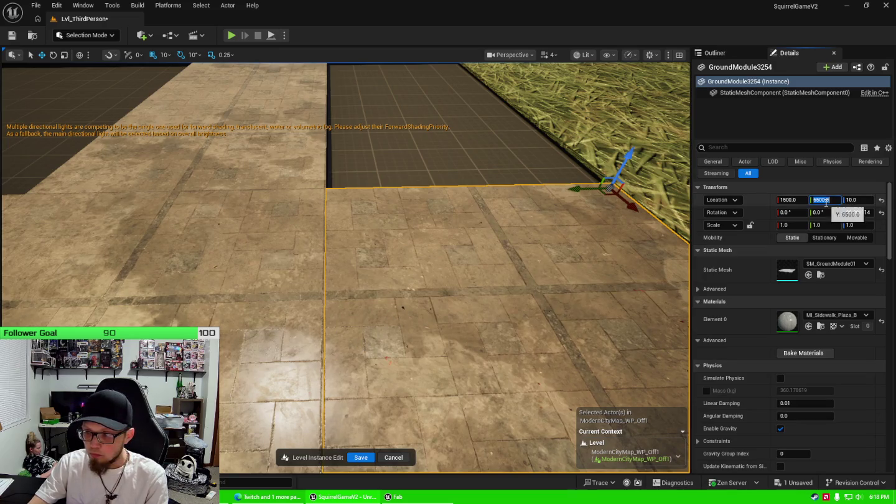
drag(825, 201, 826, 203)
drag(436, 280, 411, 243)
click(498, 217)
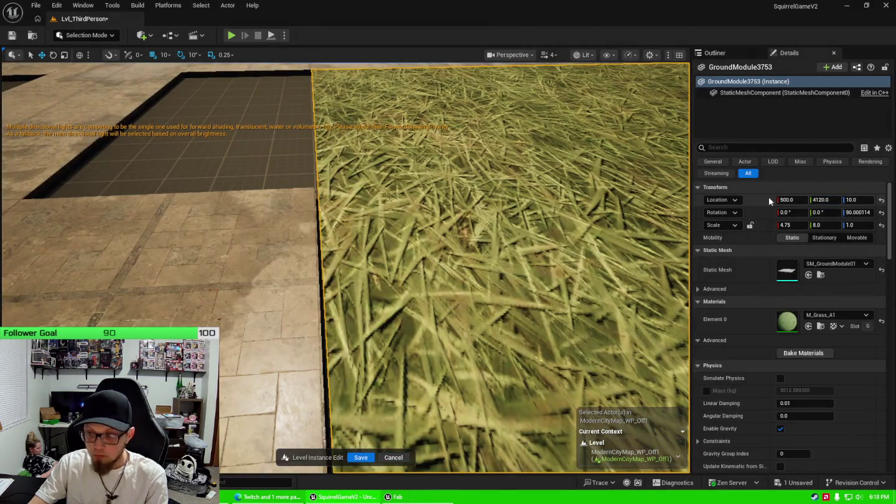
click(822, 199)
drag(823, 199, 822, 201)
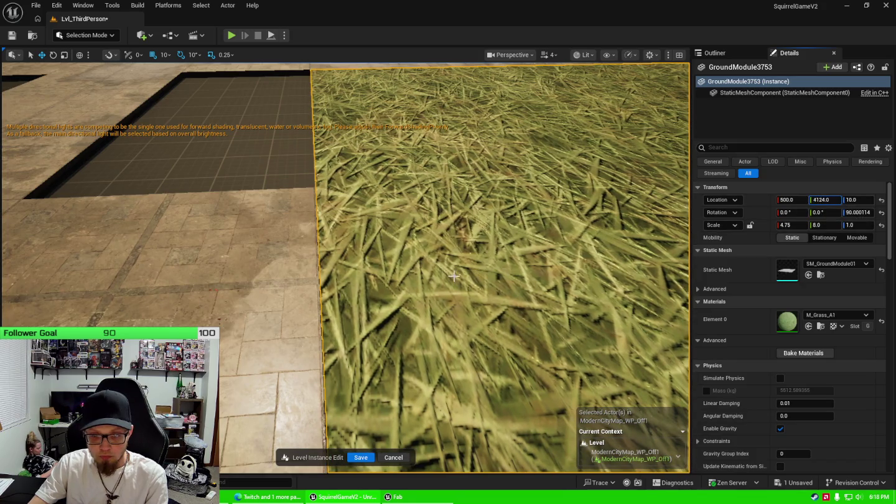
drag(498, 249, 485, 249)
drag(381, 279, 381, 278)
Step: Set grid snap to 100 and move the sidewalk tile beside the grass to X 1000
click(381, 279)
scroll(down, 3)
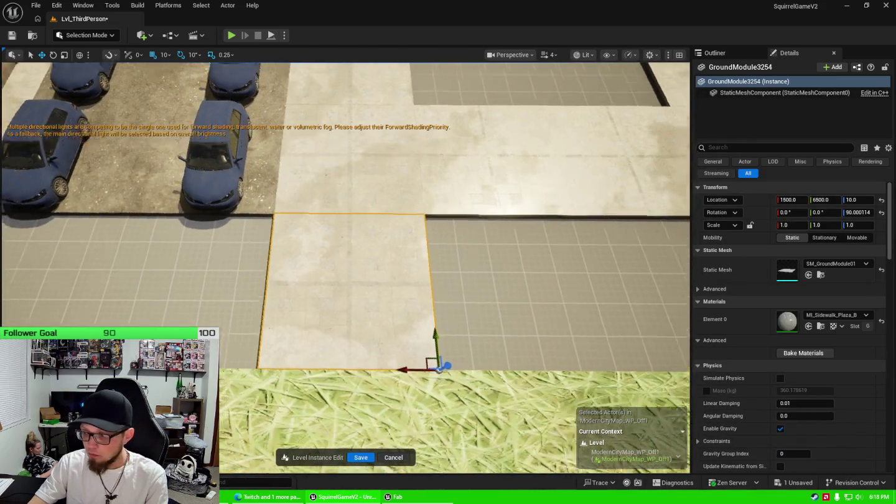
key(d)
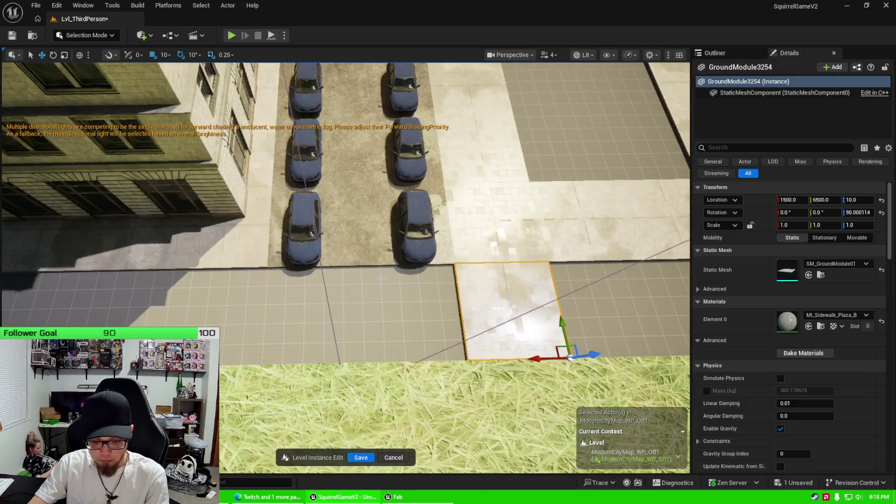
key(d)
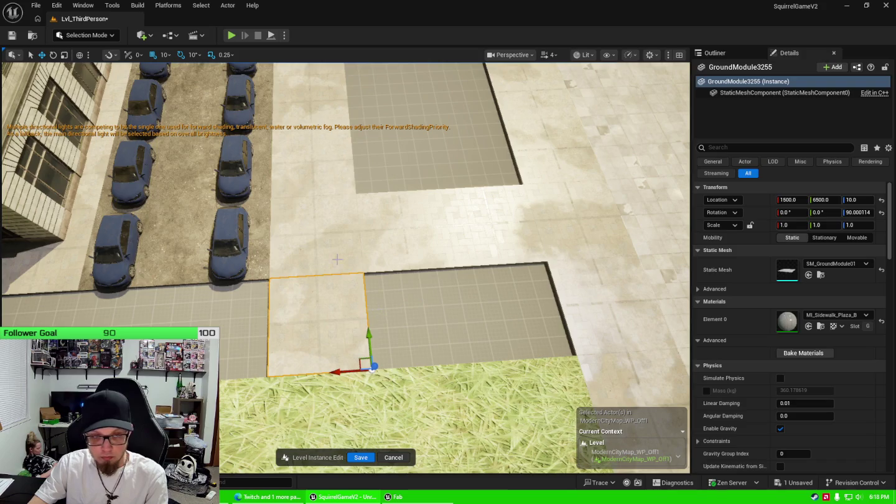
click(166, 54)
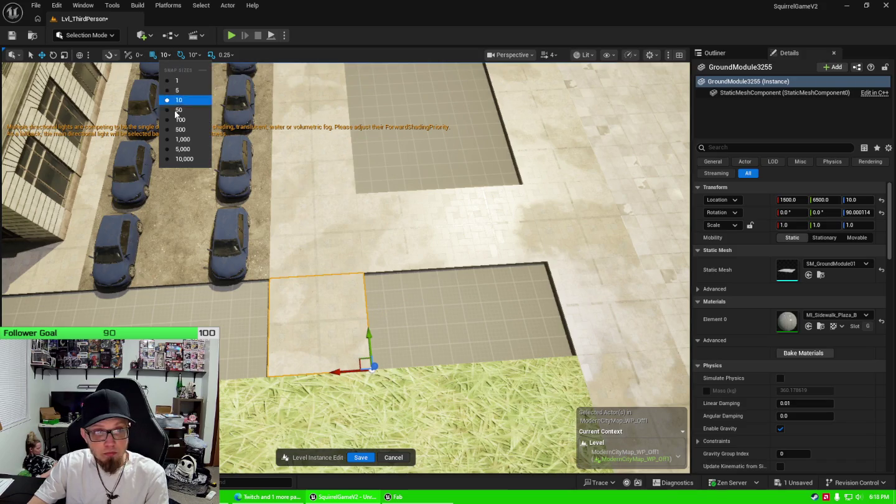
click(179, 126)
drag(344, 372, 546, 334)
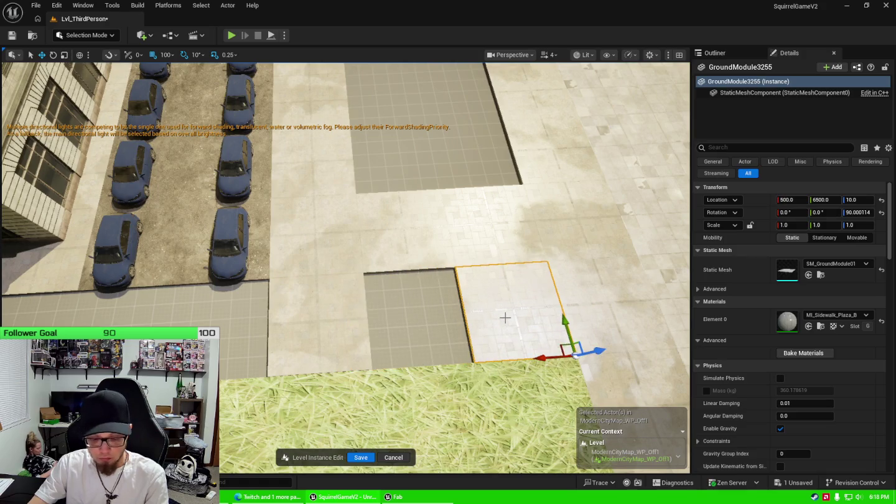
drag(539, 358, 431, 357)
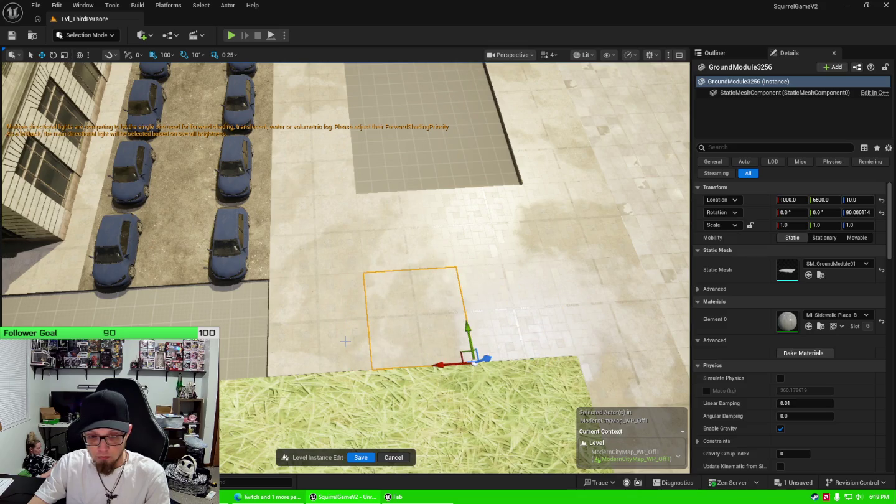
Step: Select three neighbouring sidewalk tiles and slide them under the car lot
click(345, 341)
drag(344, 370, 352, 368)
key(a)
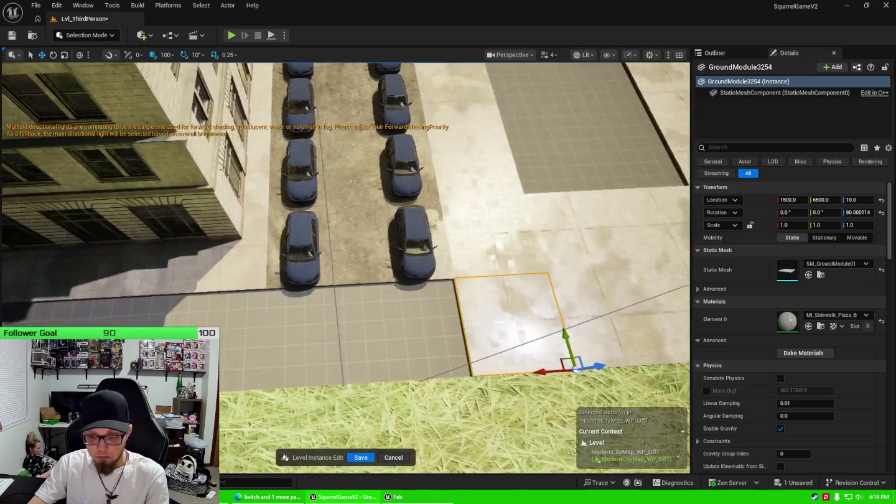
key(d)
click(507, 301)
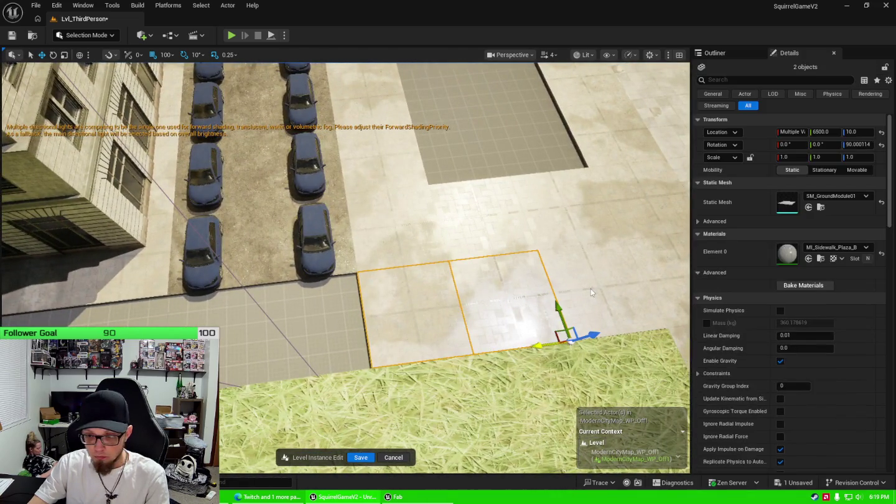
click(591, 289)
drag(645, 332, 347, 358)
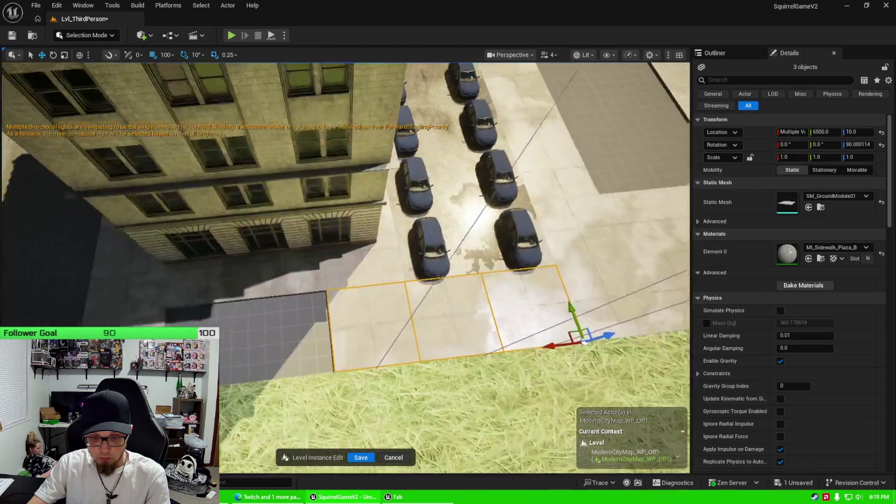
Step: Slide two tiles left along the grass edge and Alt-drag duplicates to extend the row
click(433, 311)
click(433, 311)
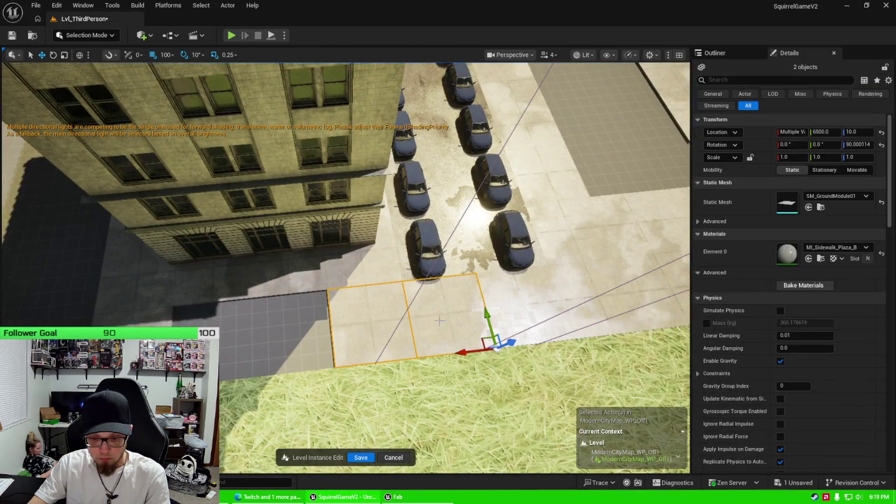
drag(471, 351, 314, 352)
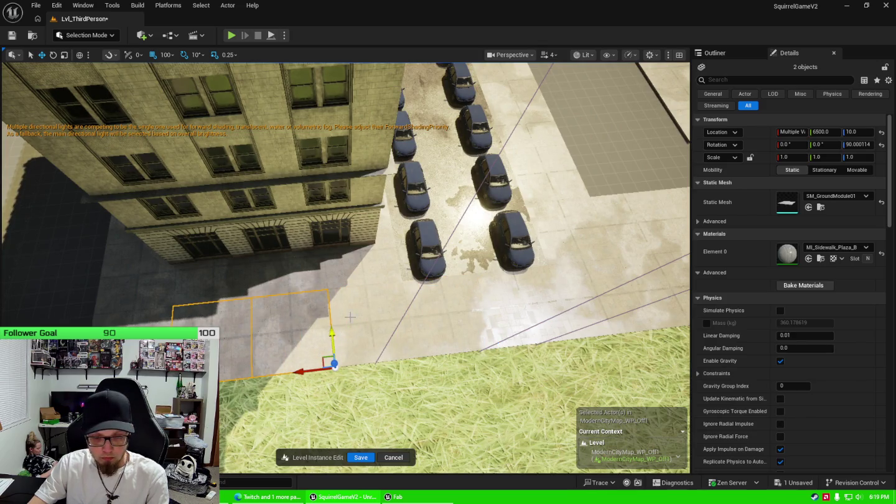
scroll(down, 3)
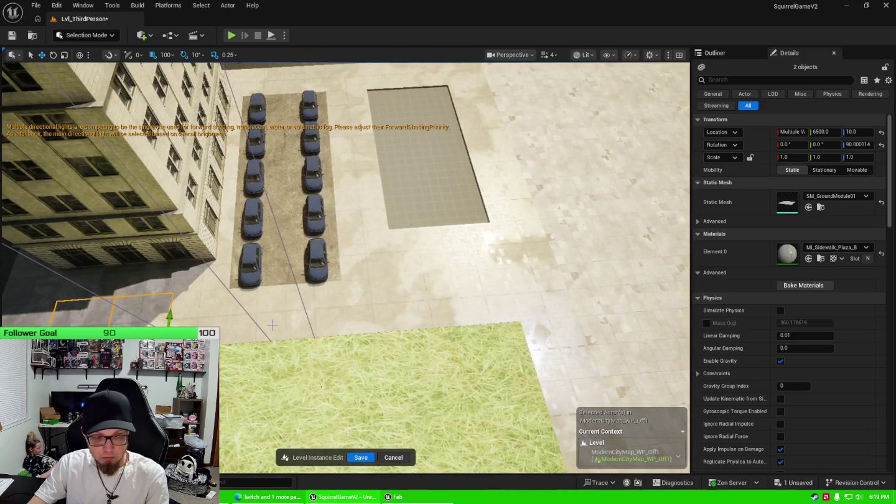
drag(327, 319, 541, 300)
drag(238, 336, 236, 345)
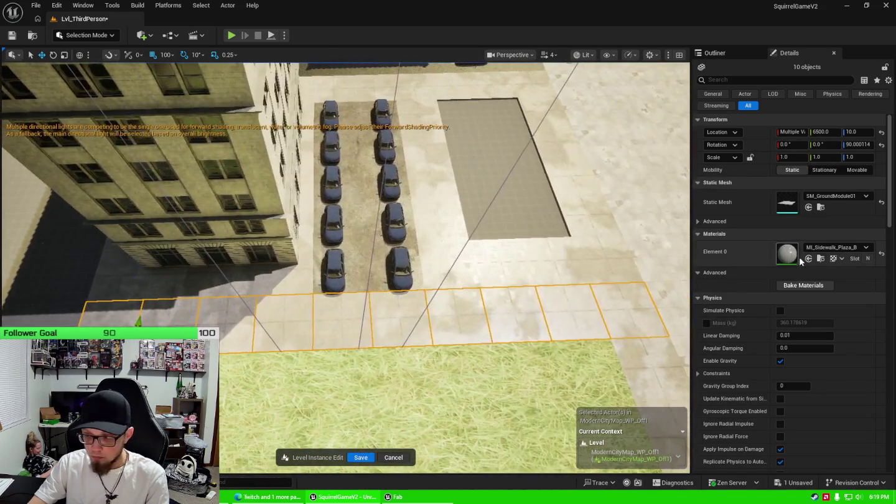
Step: Give the tile row's Element 0 the asphalt parking-lot material, found by searching 'lot'
click(823, 249)
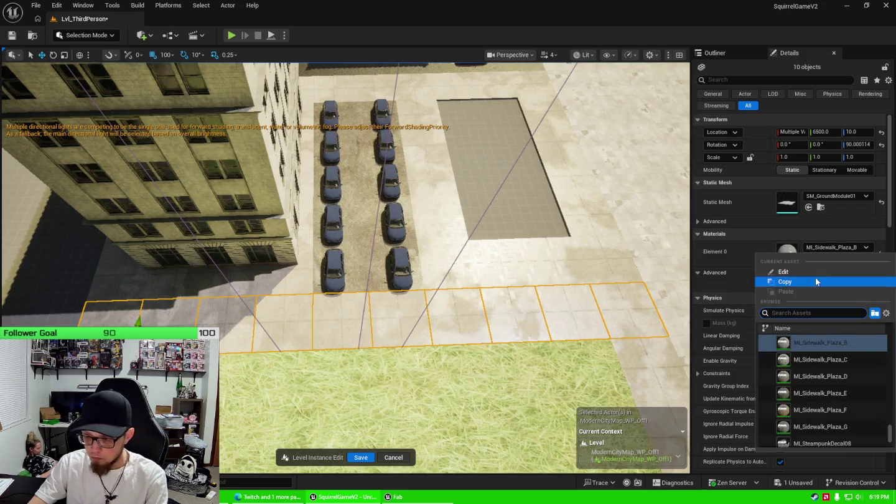
text(lot)
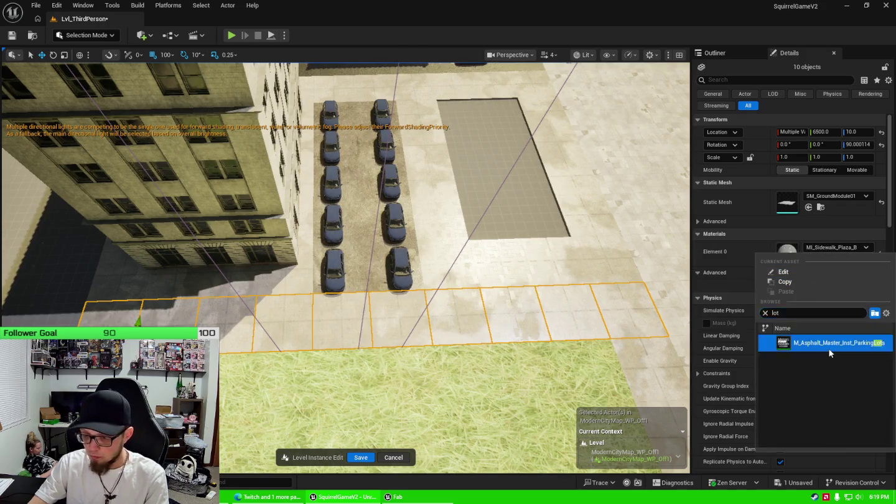
click(829, 349)
drag(372, 313, 417, 298)
key(Escape)
Step: Search the parking-lot module's material list for 'road', then select two adjacent sidewalk tiles
click(388, 299)
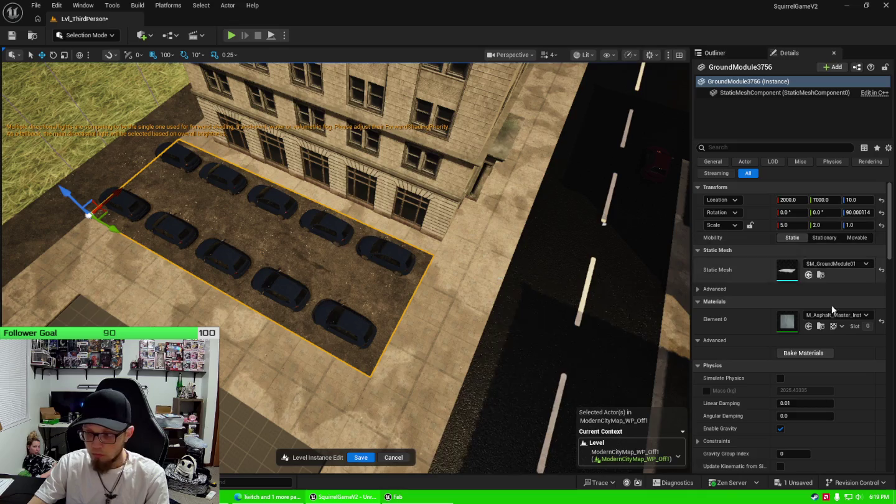
click(843, 317)
text(road)
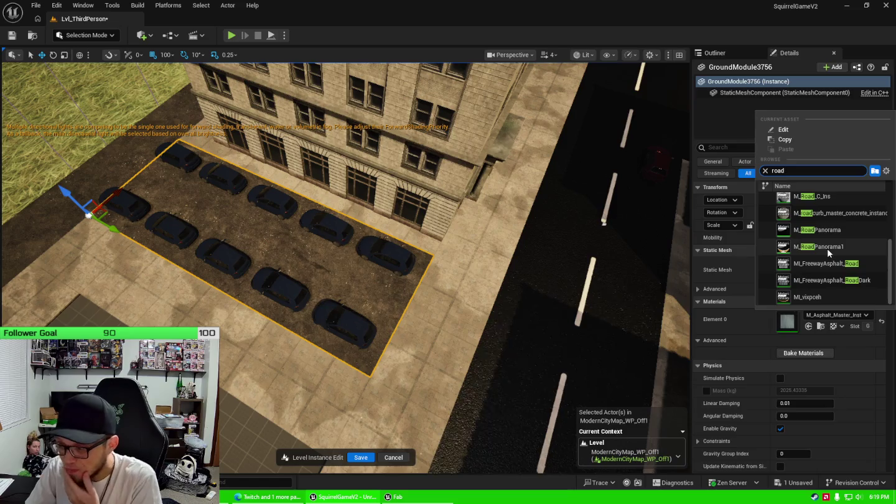
scroll(up, 3)
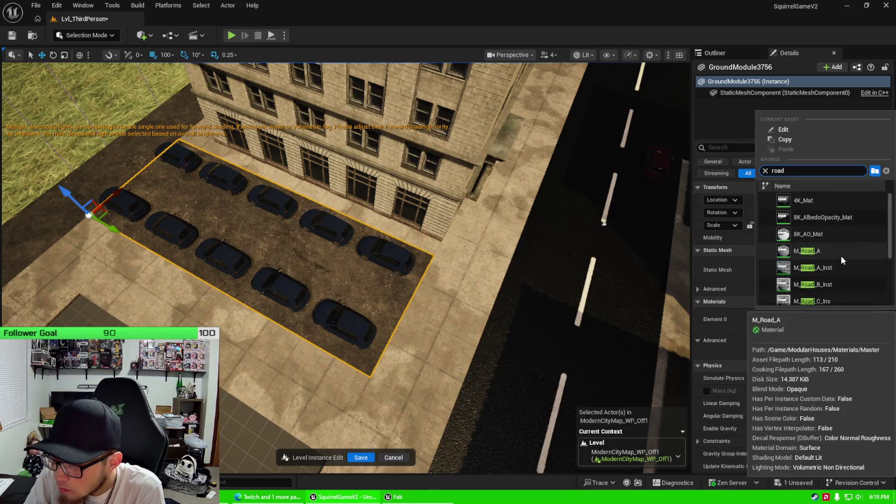
scroll(up, 3)
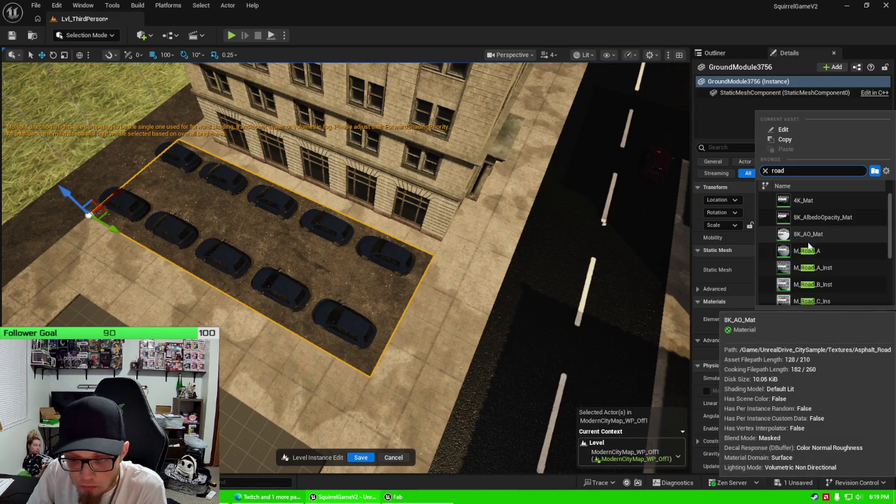
click(423, 311)
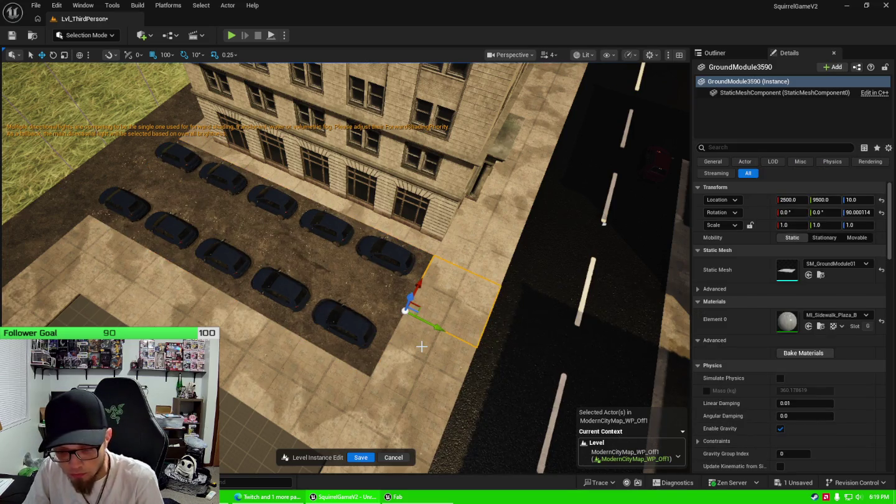
click(422, 346)
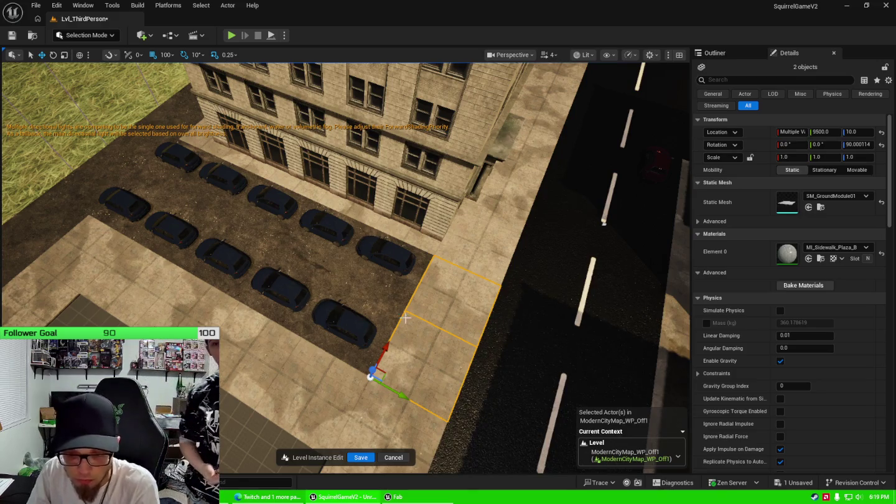
Step: Stretch the asphalt parking lot to Scale X 6.0 so it reaches the road
click(391, 310)
key(e)
key(r)
drag(110, 228, 120, 231)
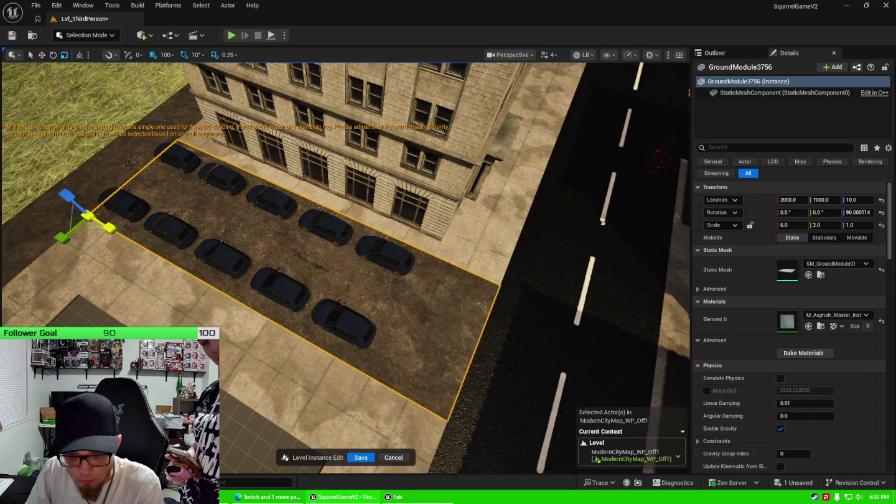
drag(412, 249, 463, 331)
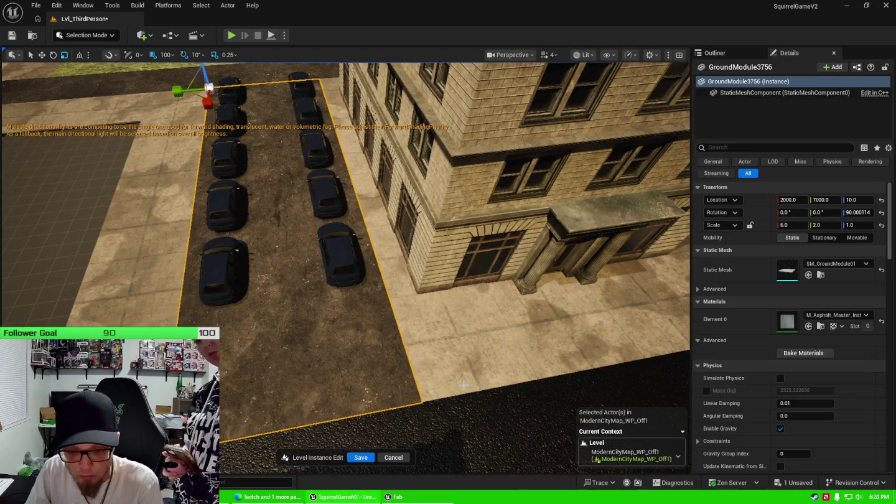
click(463, 384)
drag(463, 385, 461, 361)
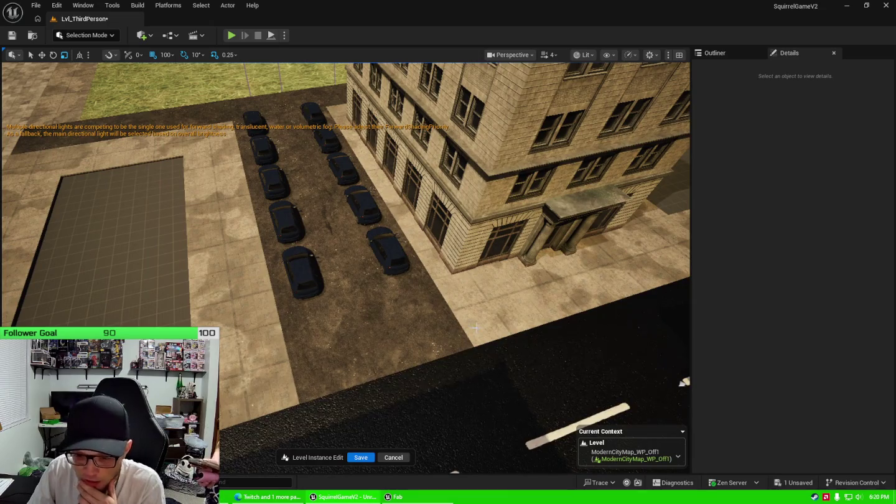
drag(457, 319, 466, 310)
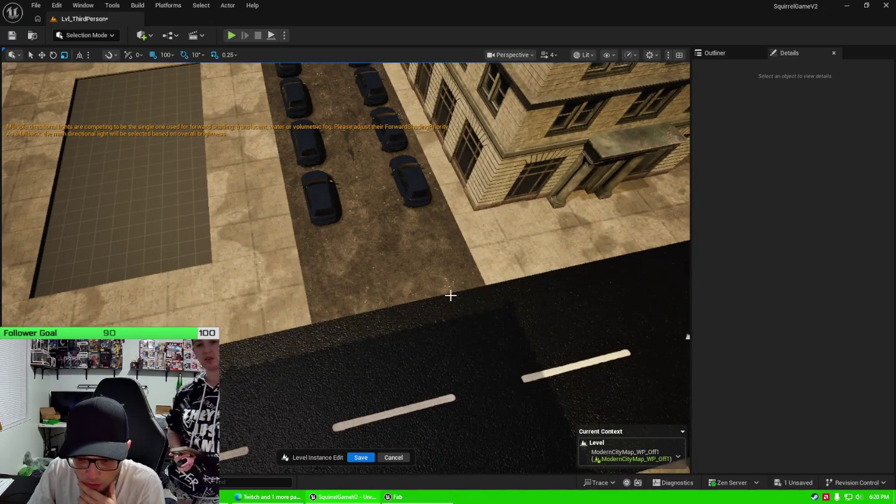